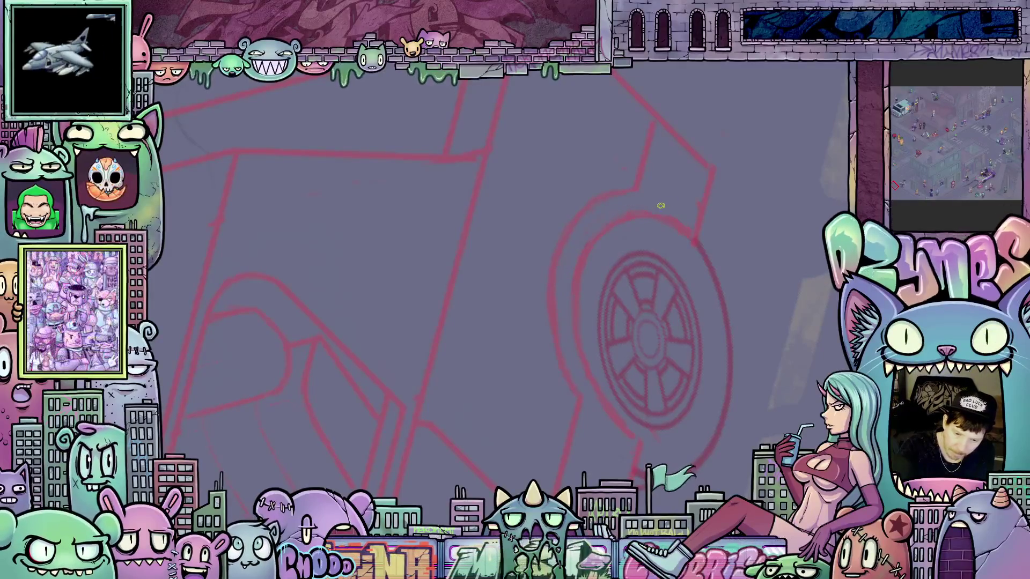
Rotate the canvas around the car and zoom out until the whole red car sketch and street fit the window.
scroll(595, 278, up, 2)
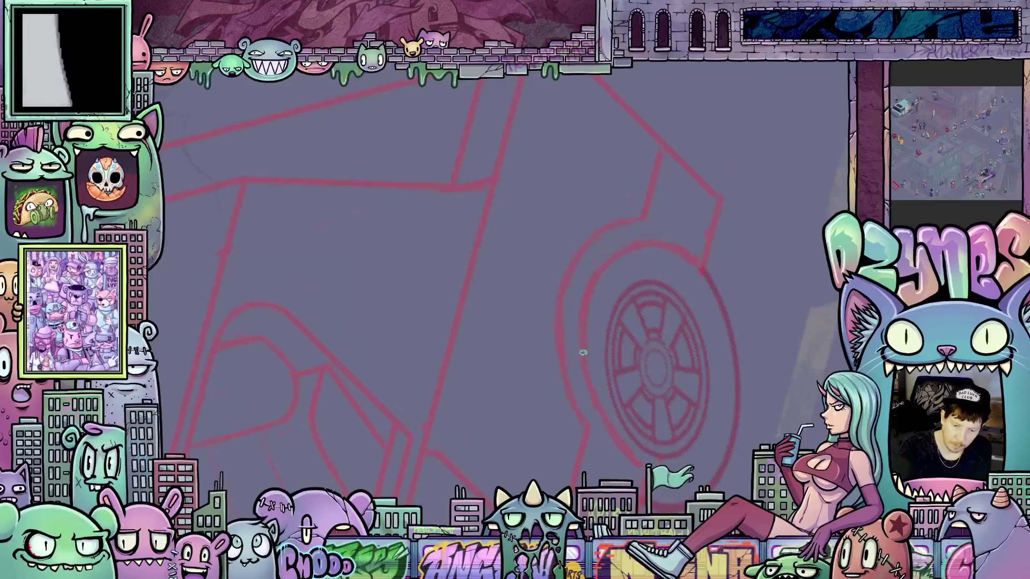
mouse_move(634, 220)
mouse_down()
mouse_move(685, 166)
mouse_move(685, 111)
mouse_move(497, 329)
mouse_up()
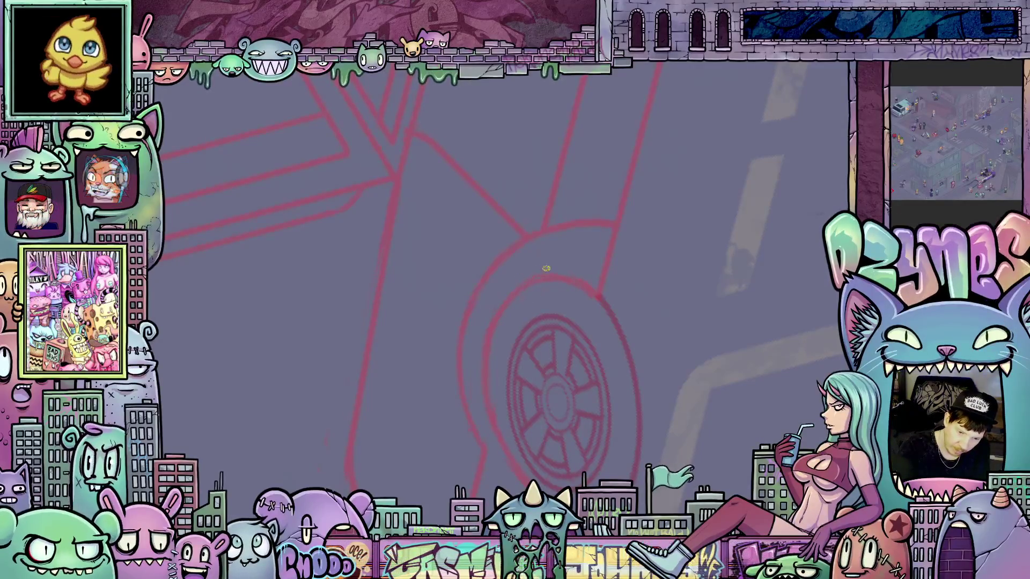
drag(669, 296, 559, 352)
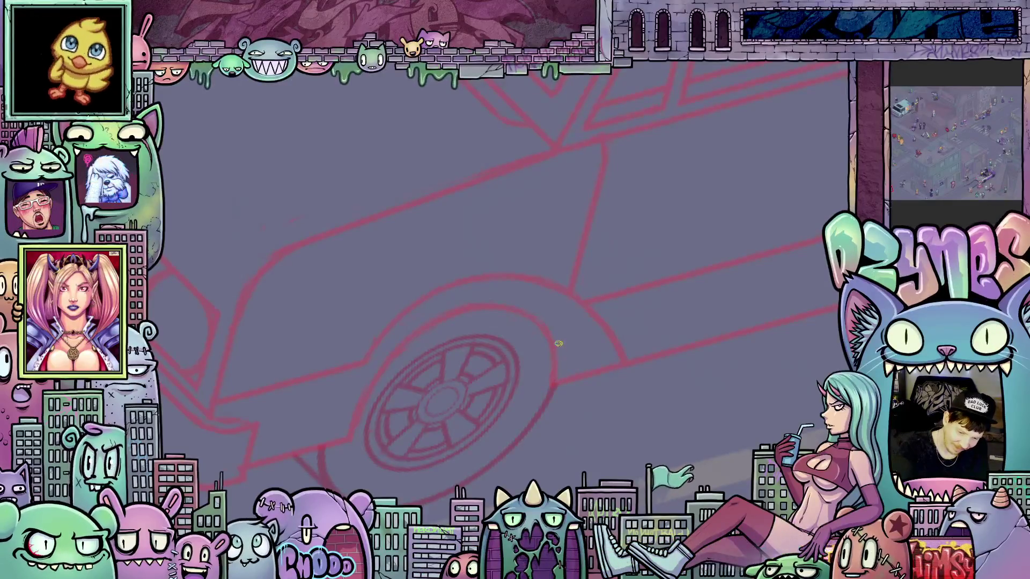
scroll(580, 354, down, 3)
mouse_move(580, 354)
mouse_down()
mouse_move(682, 372)
mouse_move(650, 395)
mouse_move(654, 385)
mouse_up()
scroll(653, 385, down, 5)
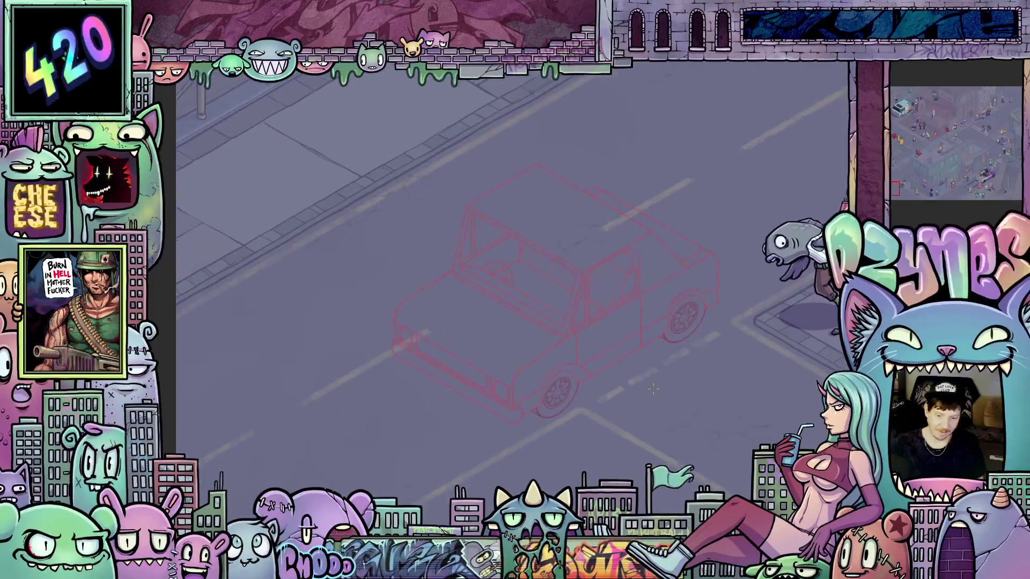
scroll(689, 347, up, 5)
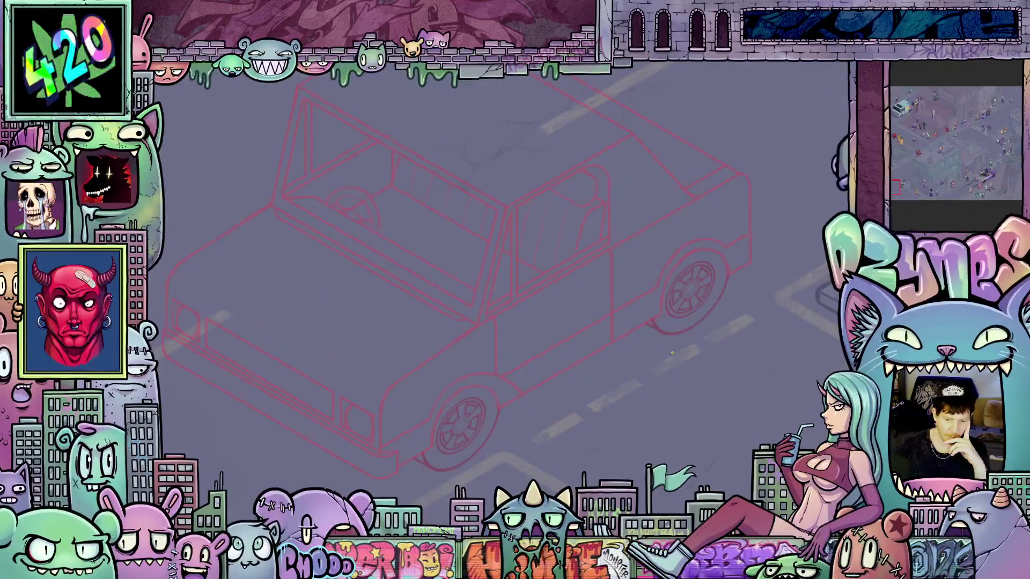
scroll(523, 363, down, 3)
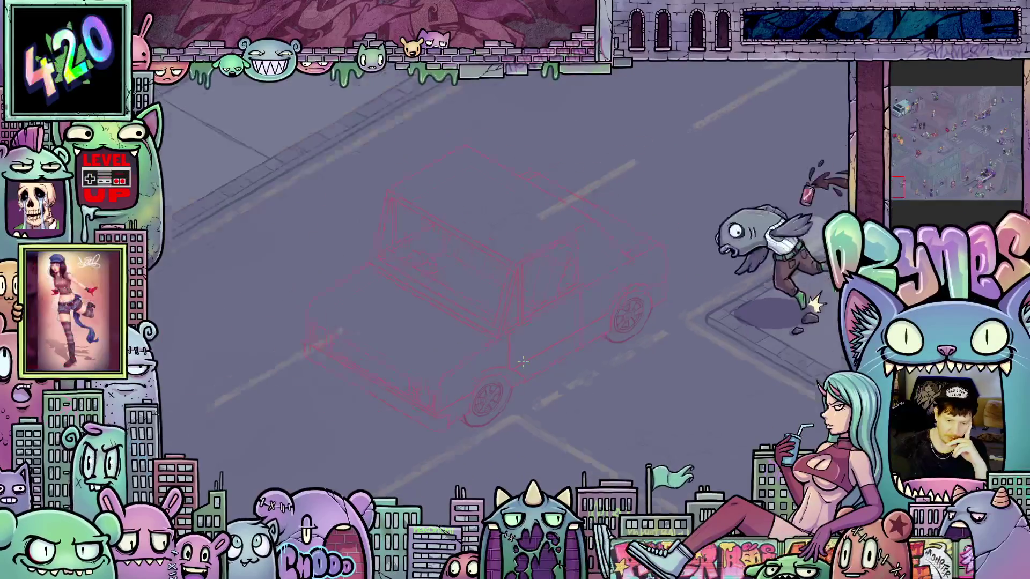
scroll(523, 363, down, 2)
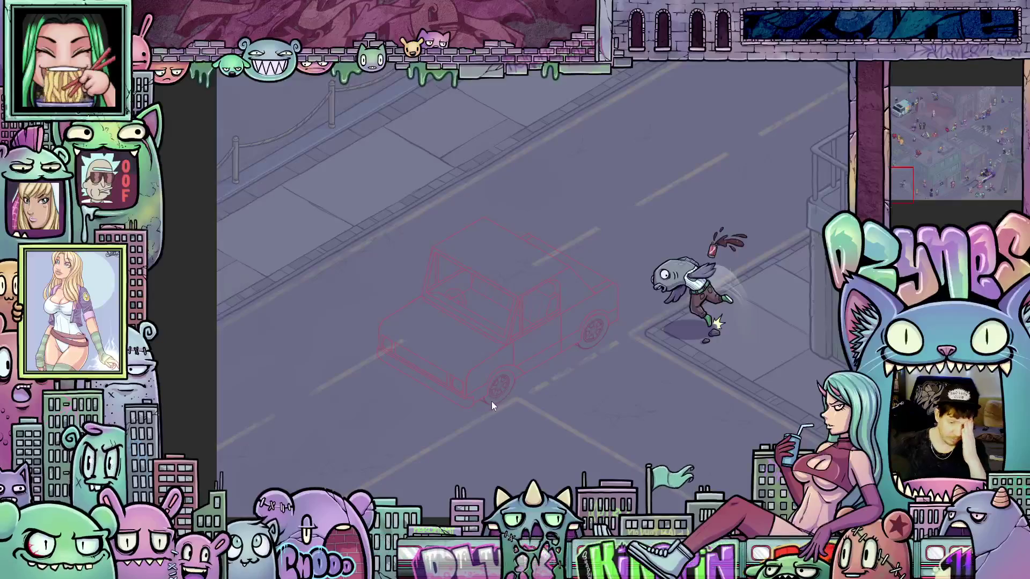
scroll(509, 386, up, 1)
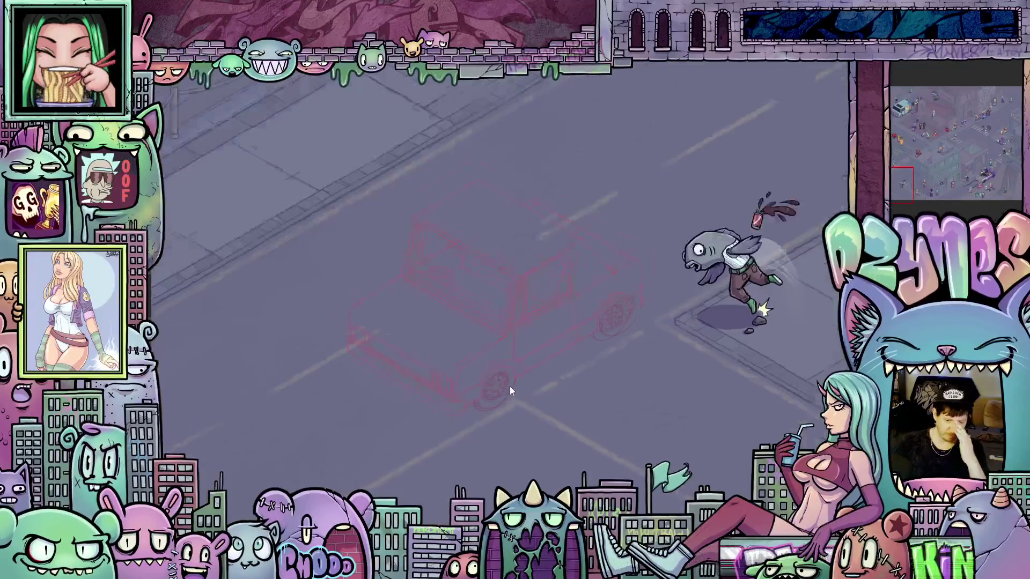
scroll(509, 390, up, 1)
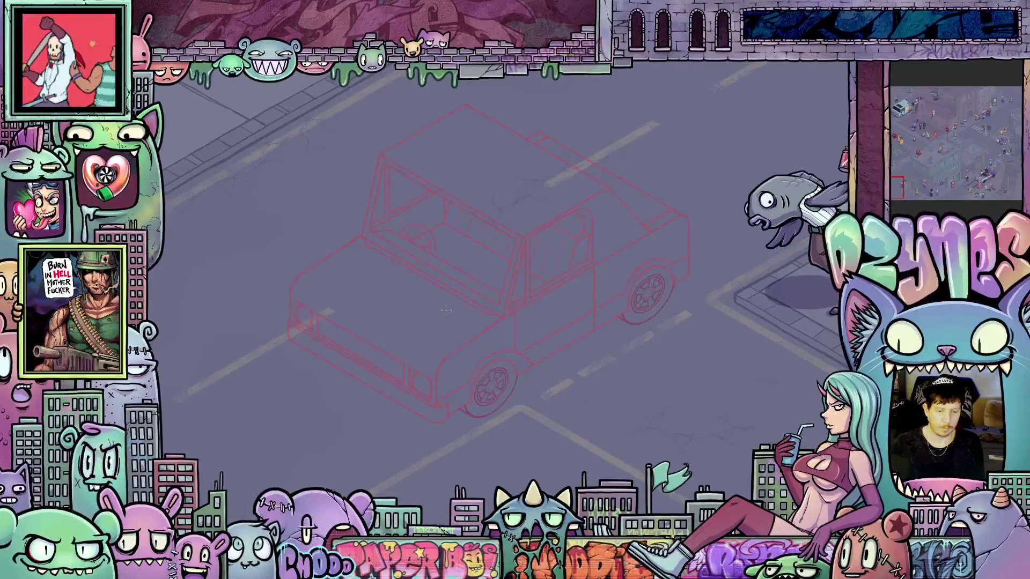
Zoom in on the car's roof and windshield and set the first point at the roof corner.
scroll(513, 292, down, 2)
drag(533, 292, 562, 321)
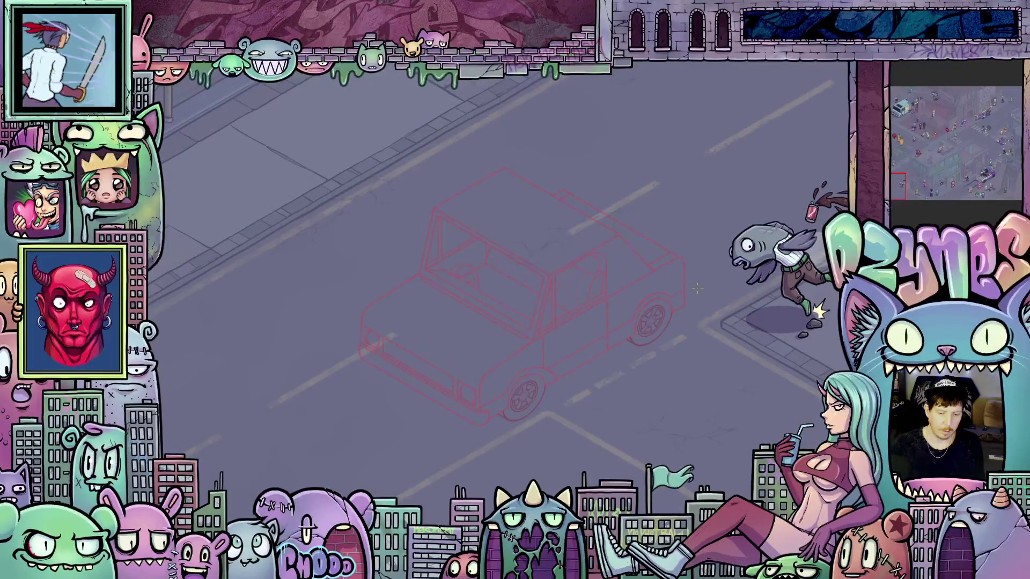
scroll(643, 287, up, 2)
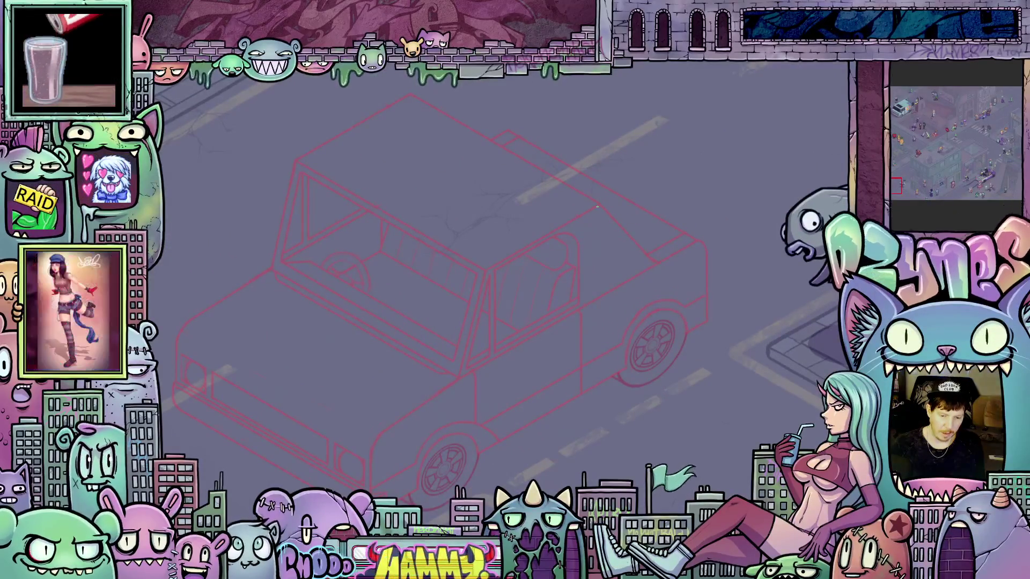
scroll(668, 230, down, 3)
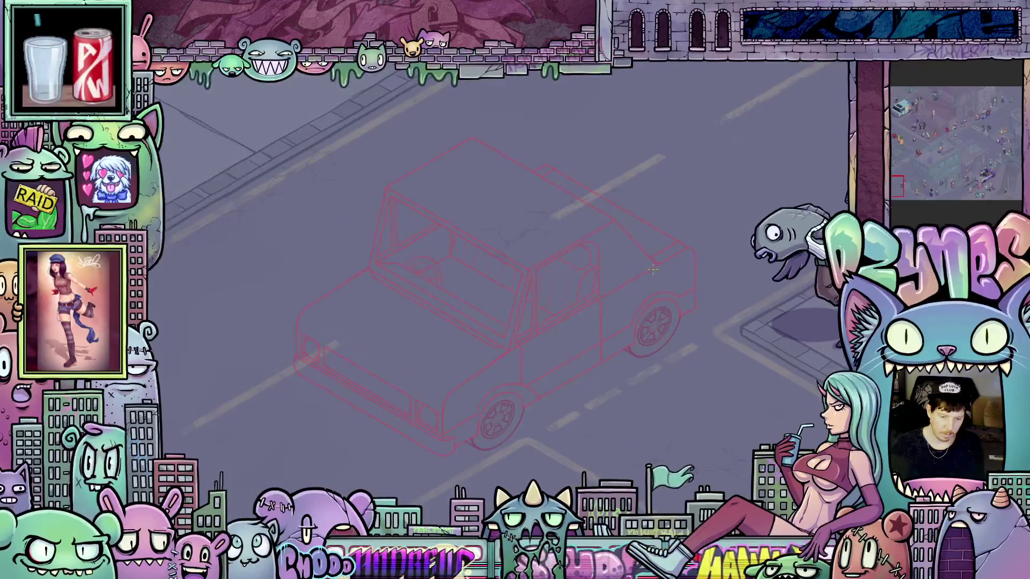
scroll(680, 290, up, 2)
scroll(749, 332, up, 2)
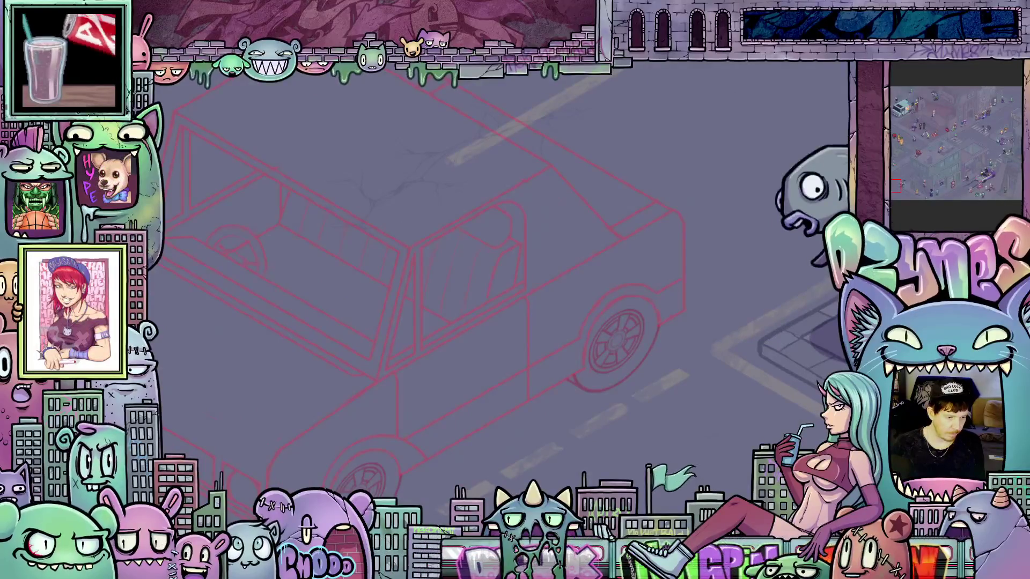
click(549, 165)
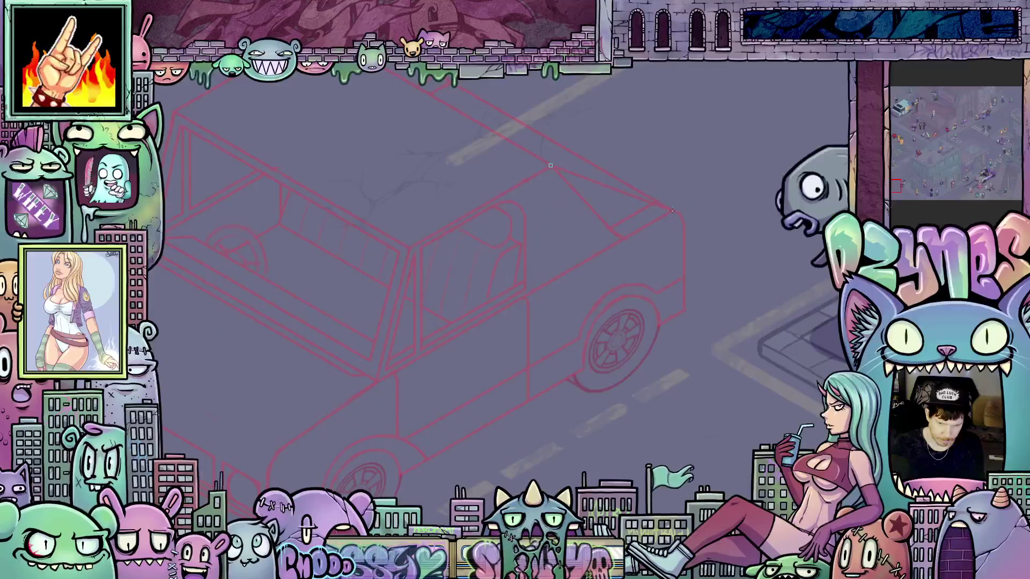
Place a second point along the roof edge, then zoom back out.
drag(453, 191, 490, 341)
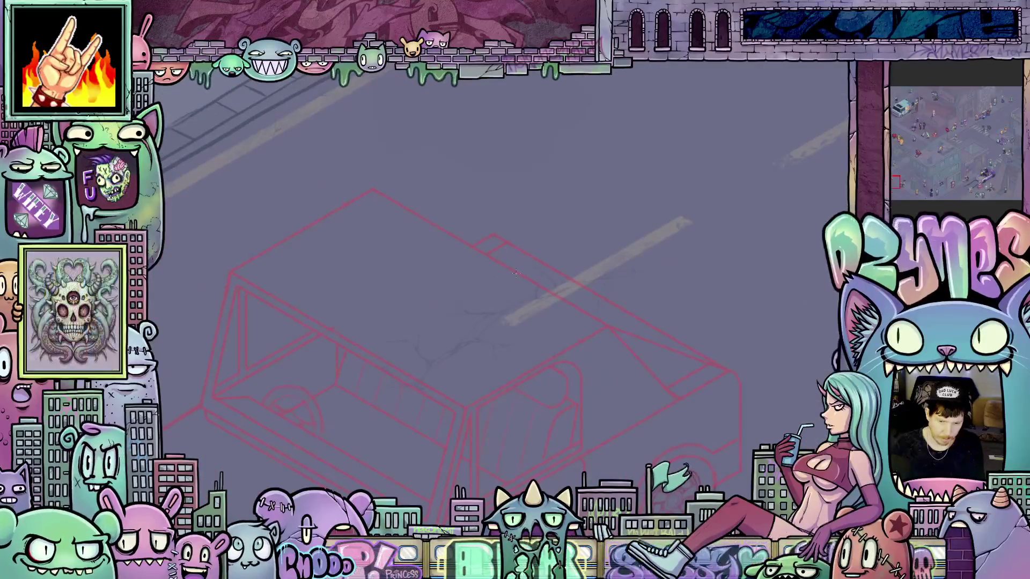
click(494, 235)
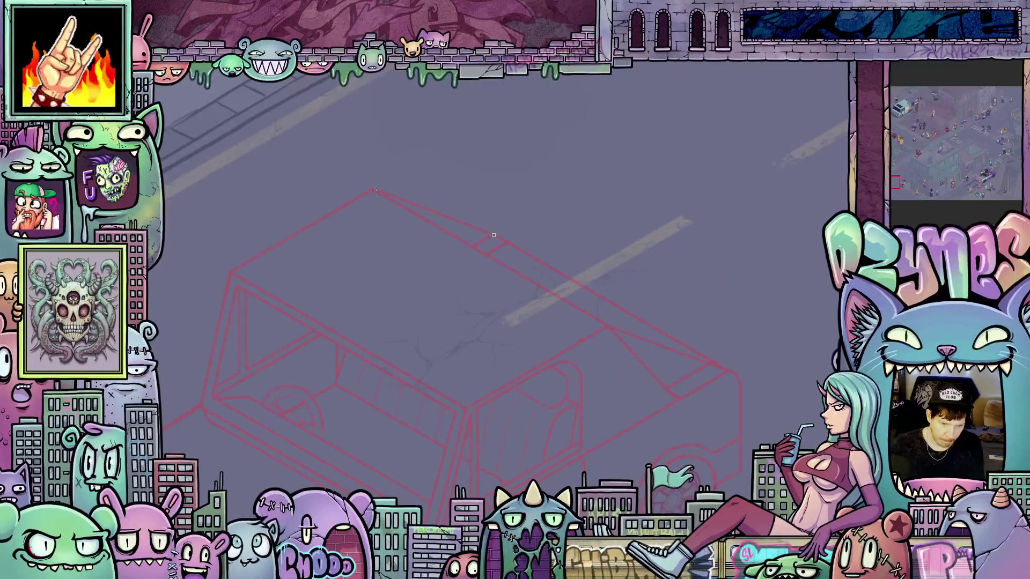
scroll(488, 240, down, 3)
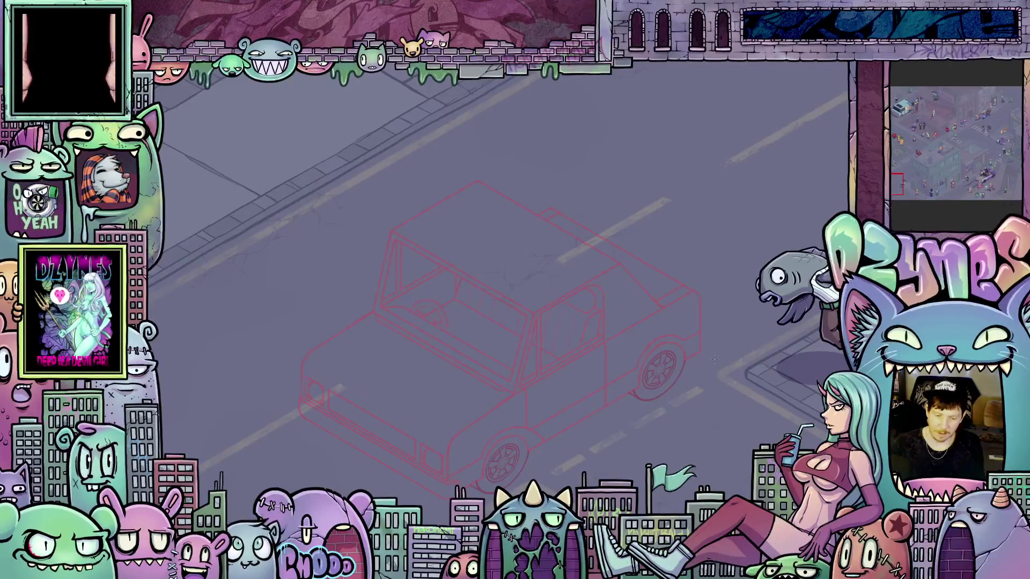
Zoom far into the car sketch's lower wheel and wheel arch.
key(a)
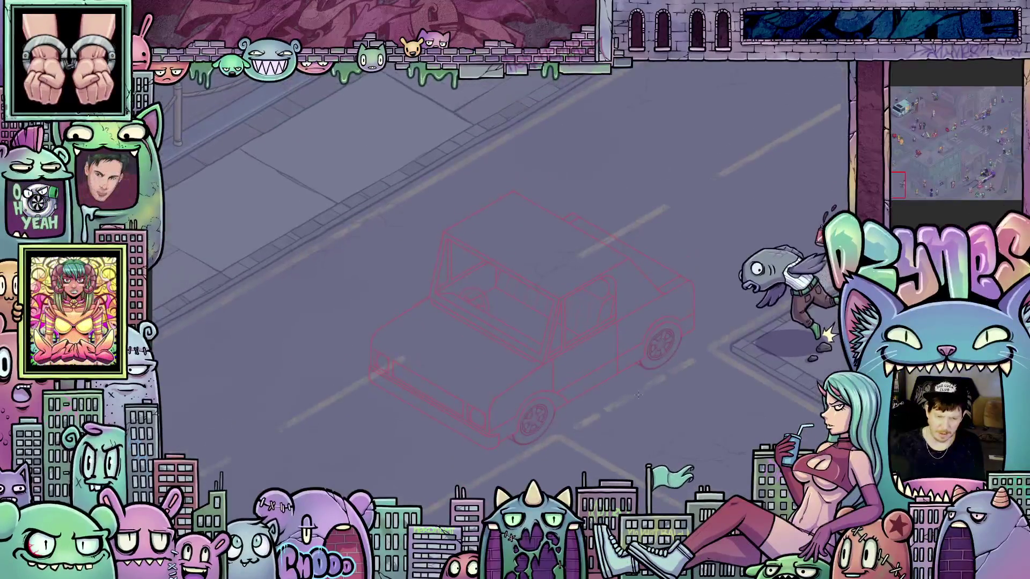
scroll(534, 439, up, 5)
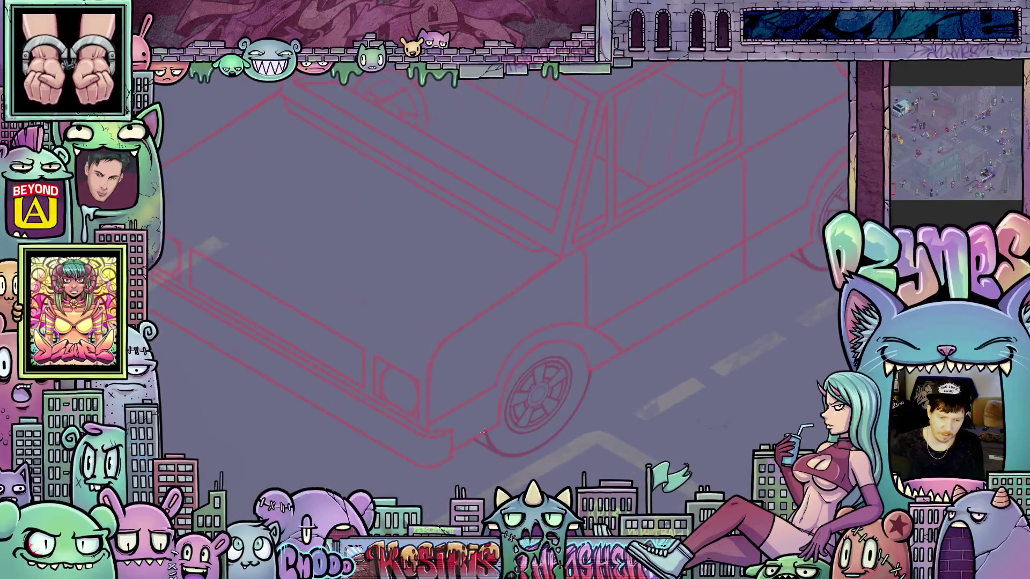
scroll(482, 432, up, 3)
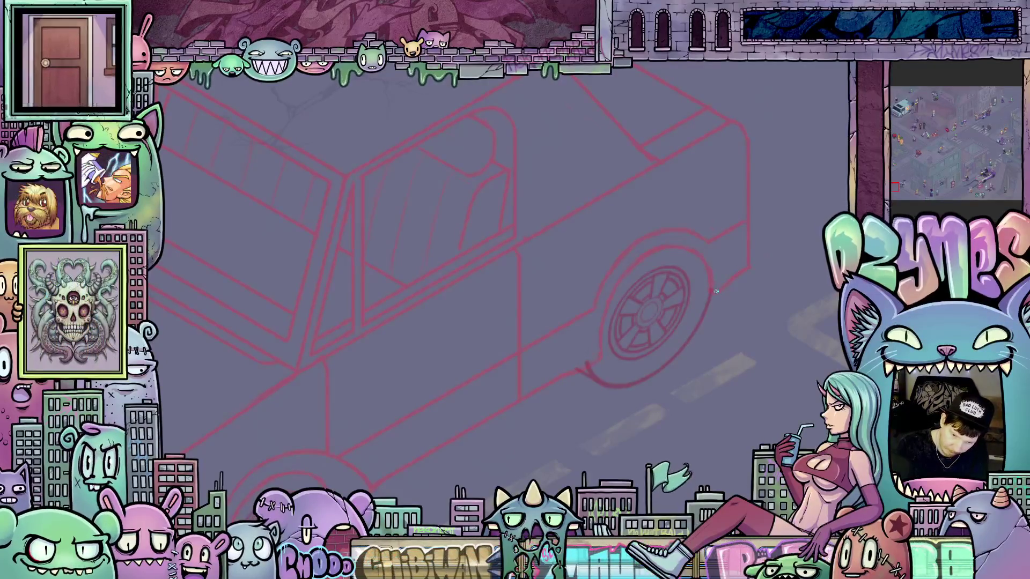
Pan and rotate around the car sketch, then zoom out and centre the whole car.
mouse_move(707, 387)
mouse_down()
mouse_move(745, 343)
mouse_move(758, 299)
mouse_move(772, 318)
mouse_up()
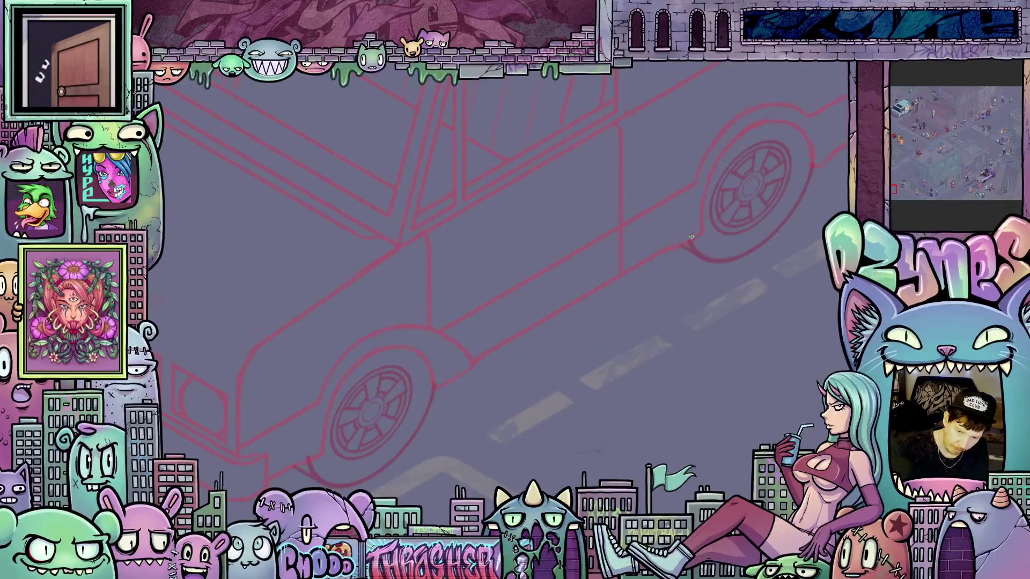
drag(717, 227, 737, 261)
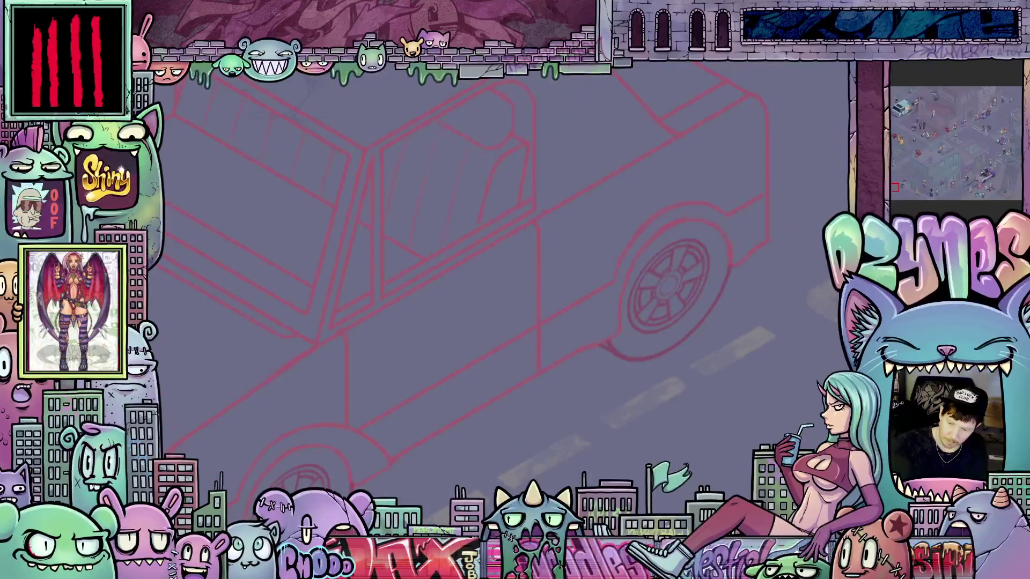
drag(910, 275, 790, 323)
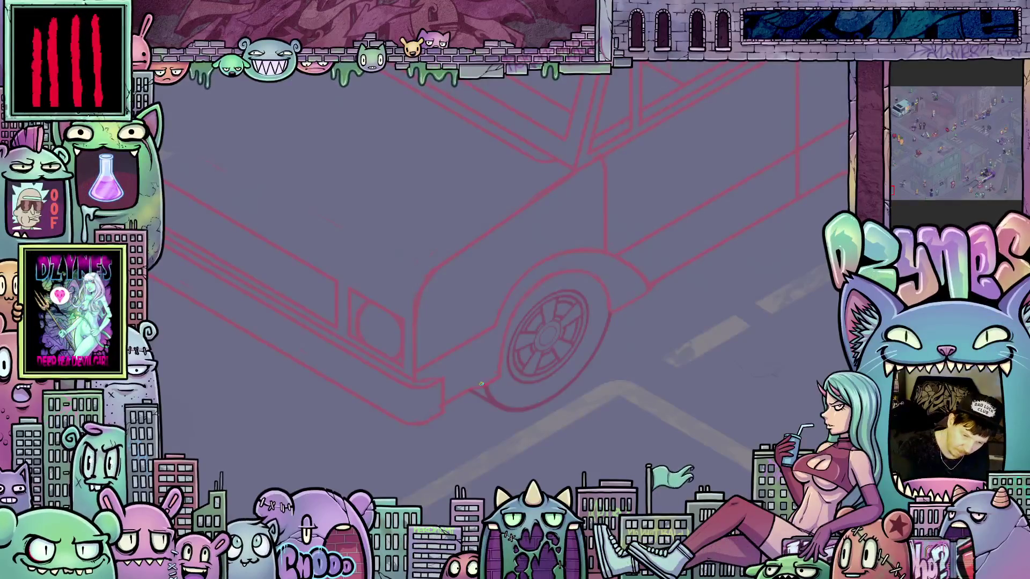
scroll(481, 384, down, 5)
mouse_move(564, 357)
mouse_down()
mouse_move(567, 418)
mouse_move(567, 386)
mouse_move(574, 418)
mouse_move(592, 429)
mouse_up()
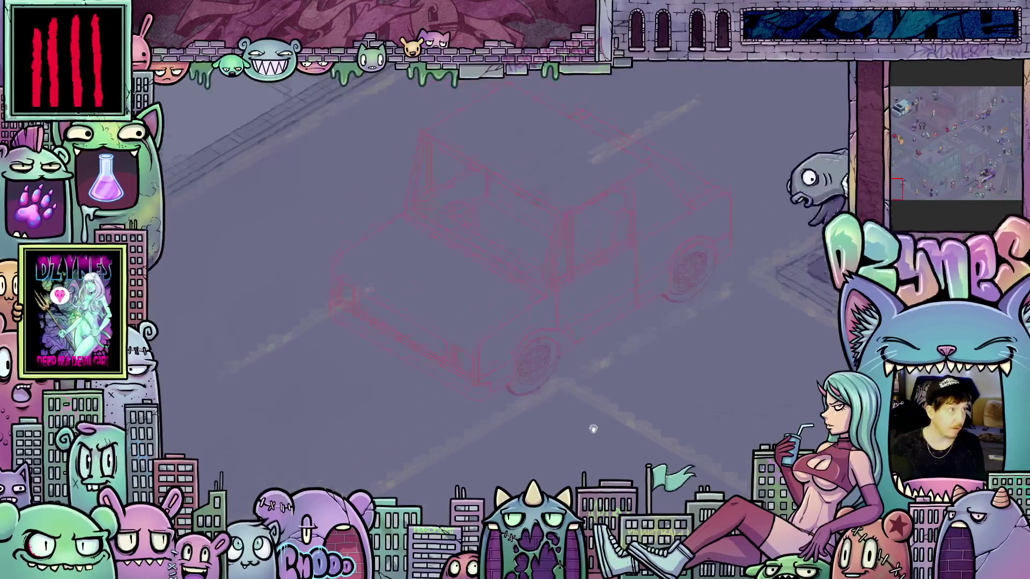
Zoom in and draw two short red strokes on the car body below the windshield.
scroll(609, 332, up, 3)
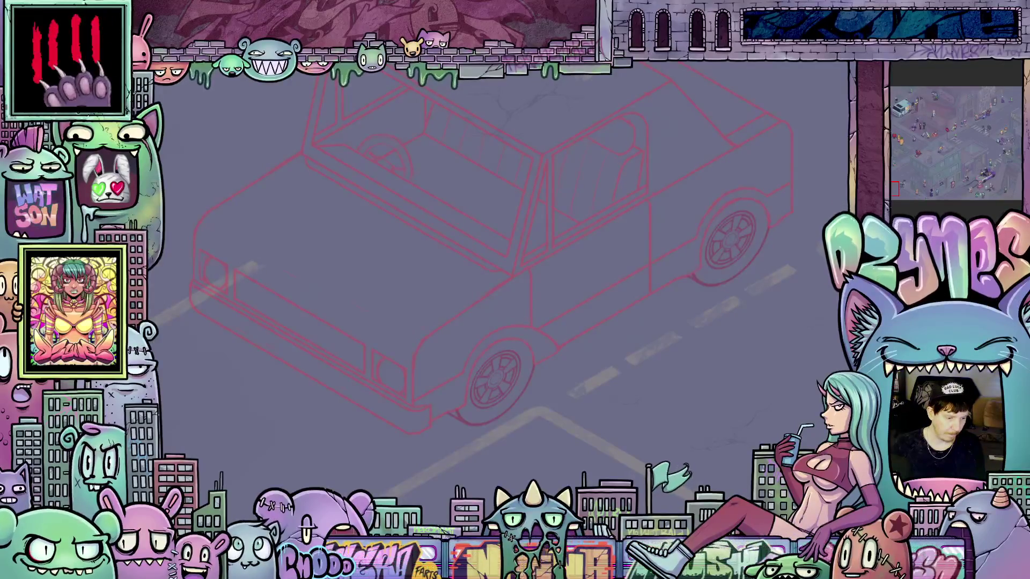
scroll(630, 237, up, 3)
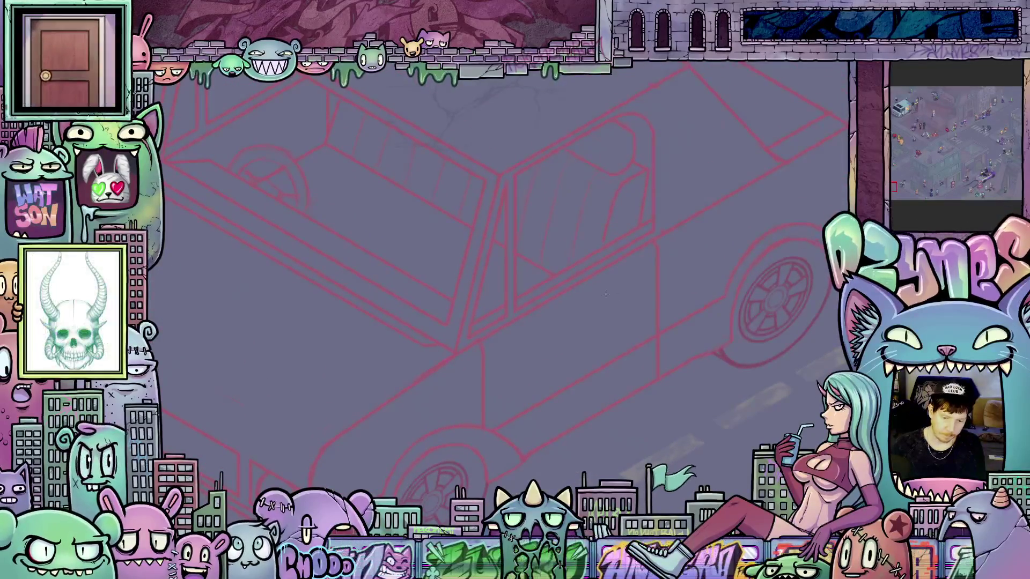
drag(600, 295, 622, 281)
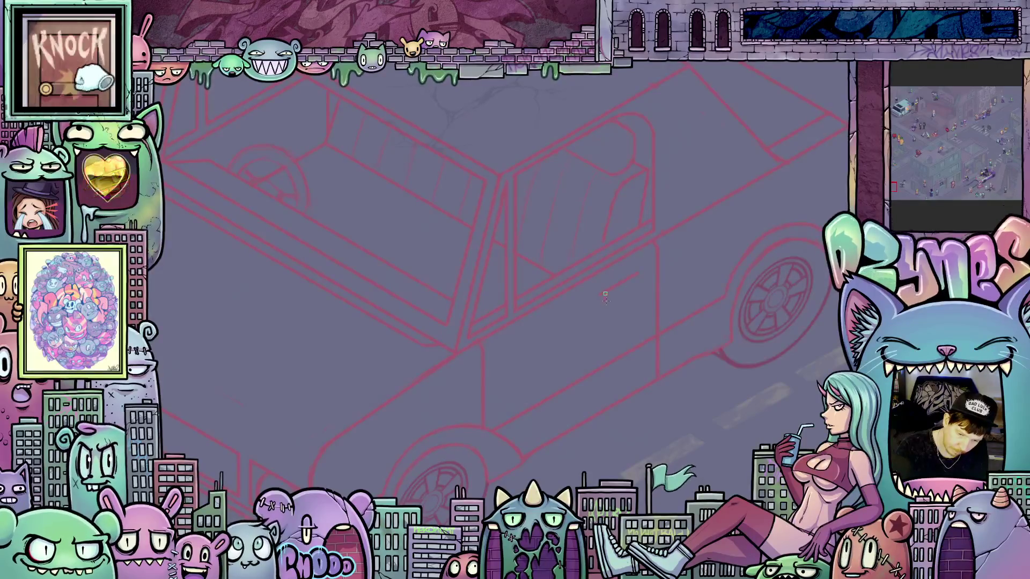
drag(601, 298, 635, 284)
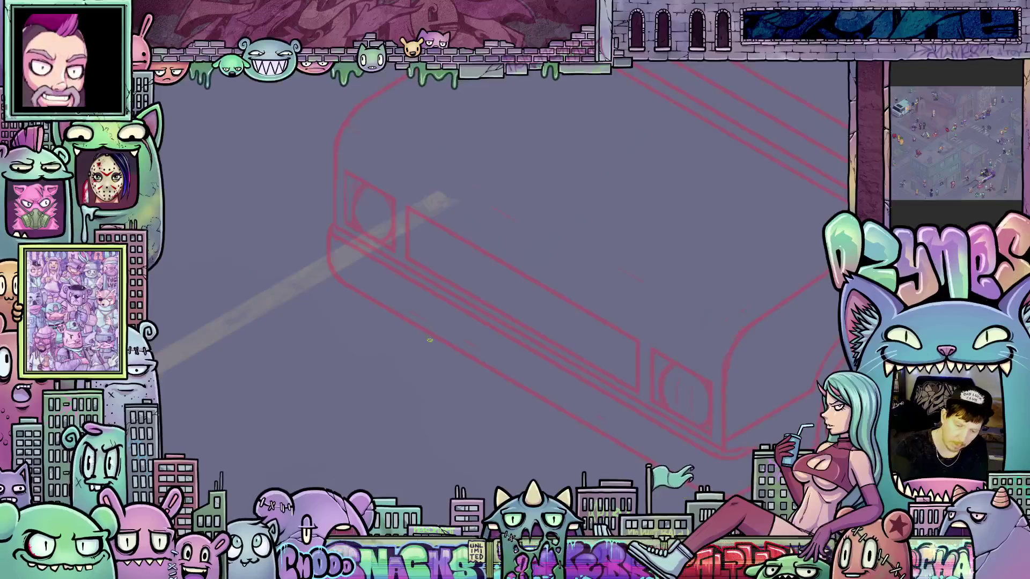
mouse_move(757, 431)
mouse_down()
mouse_move(716, 400)
mouse_move(595, 388)
mouse_up()
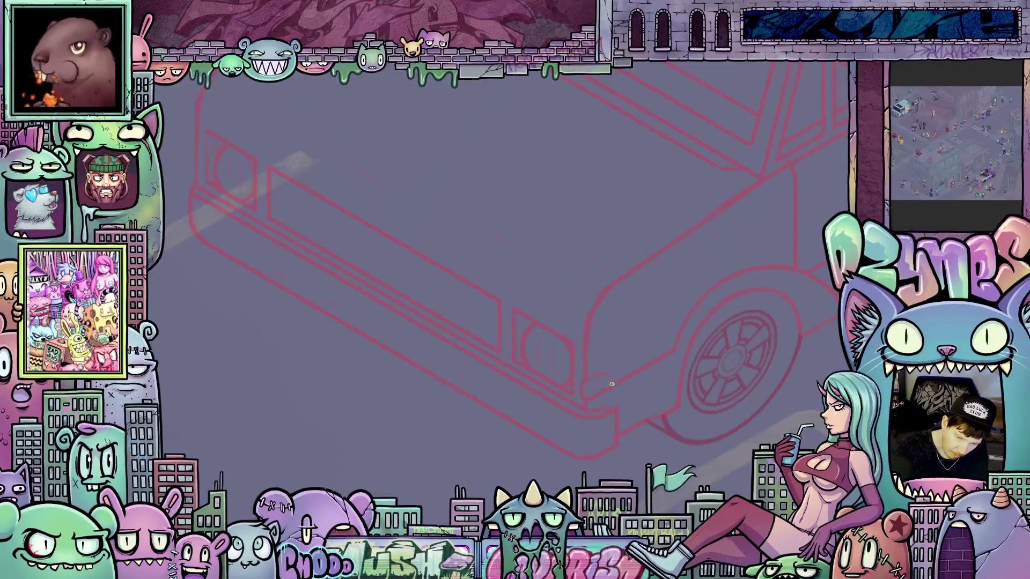
mouse_move(557, 432)
mouse_down()
mouse_move(620, 403)
mouse_move(530, 385)
mouse_up()
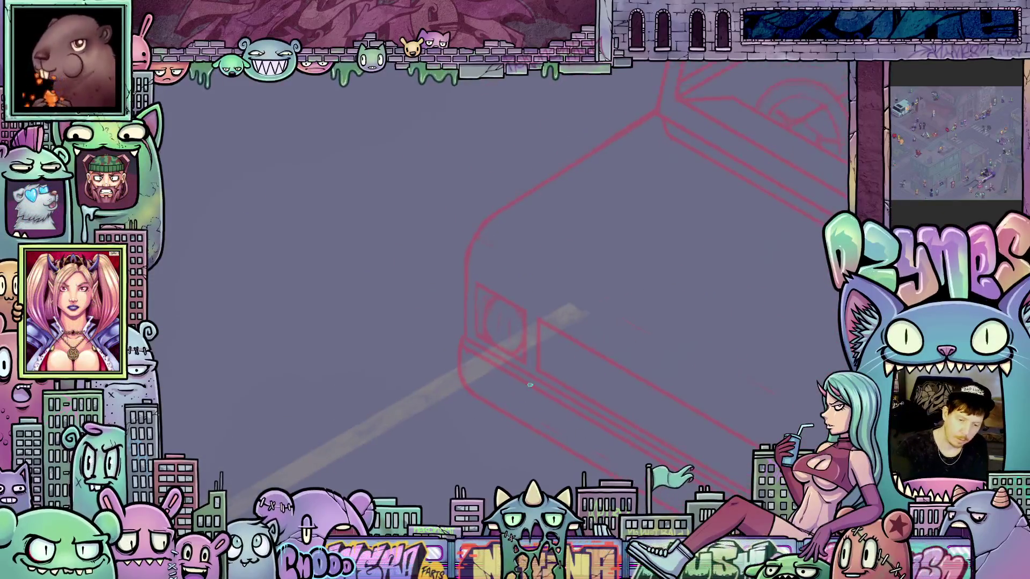
scroll(678, 242, up, 2)
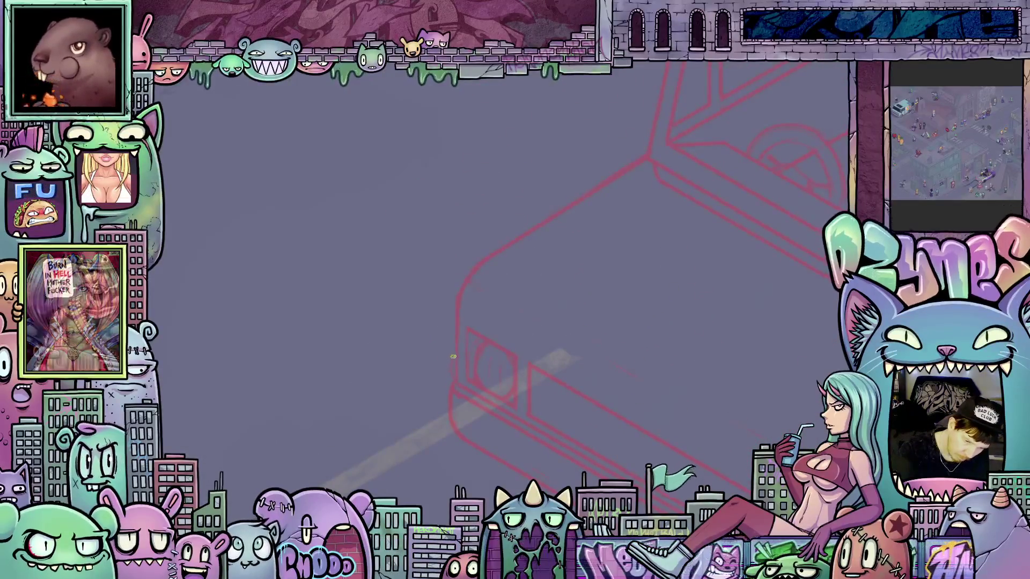
scroll(507, 375, down, 5)
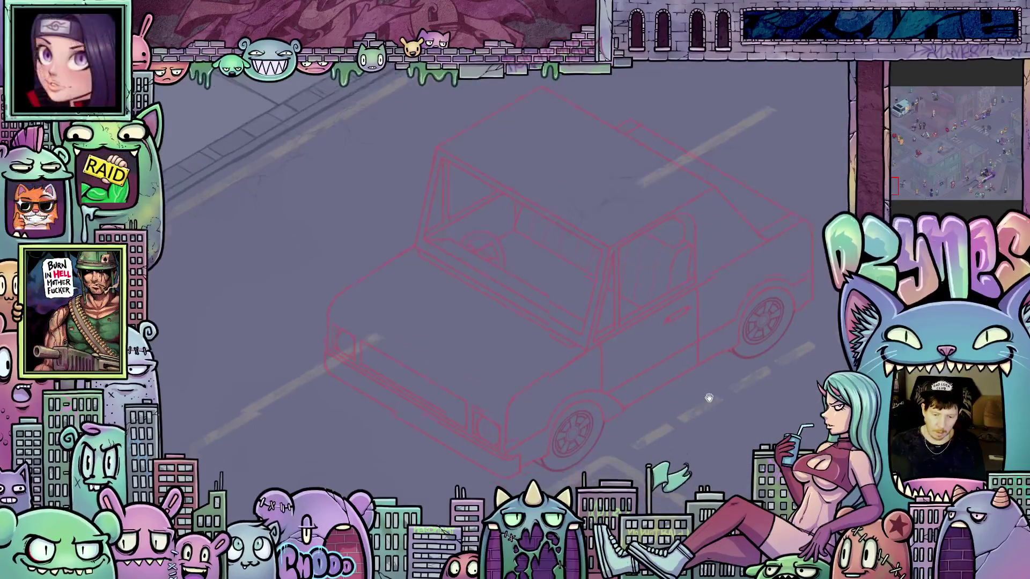
scroll(703, 379, down, 3)
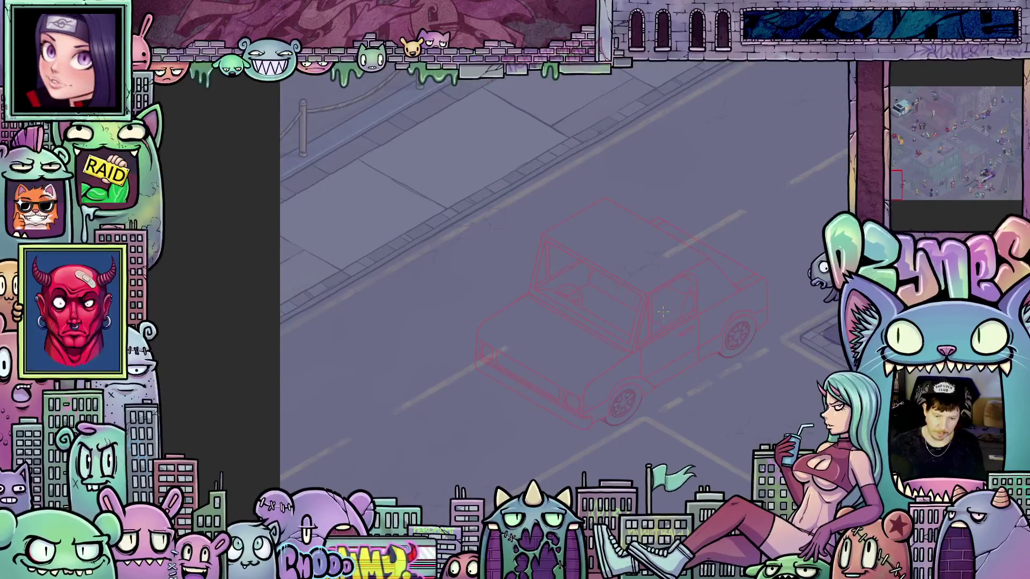
scroll(654, 298, up, 5)
scroll(650, 303, down, 2)
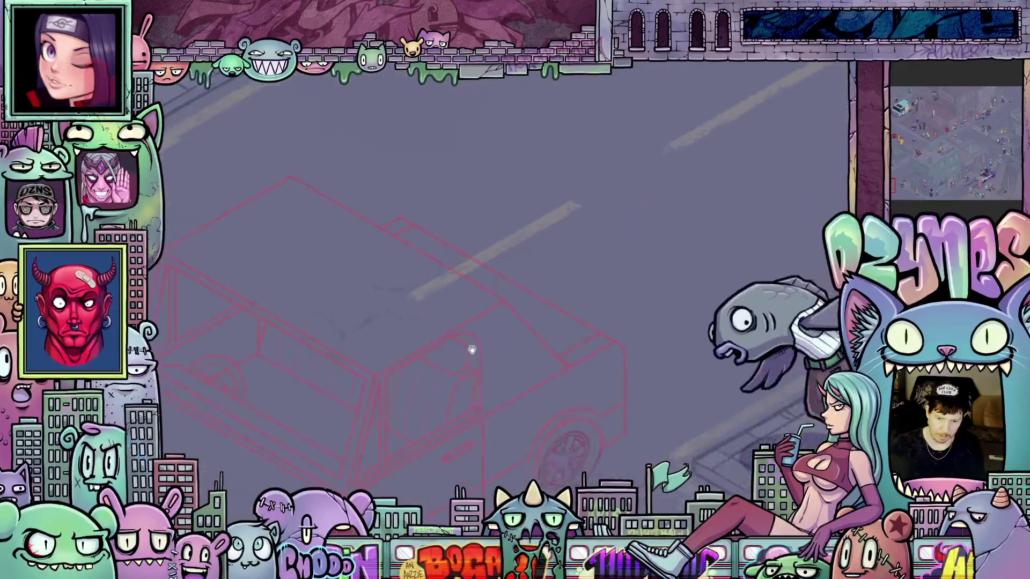
drag(471, 349, 490, 328)
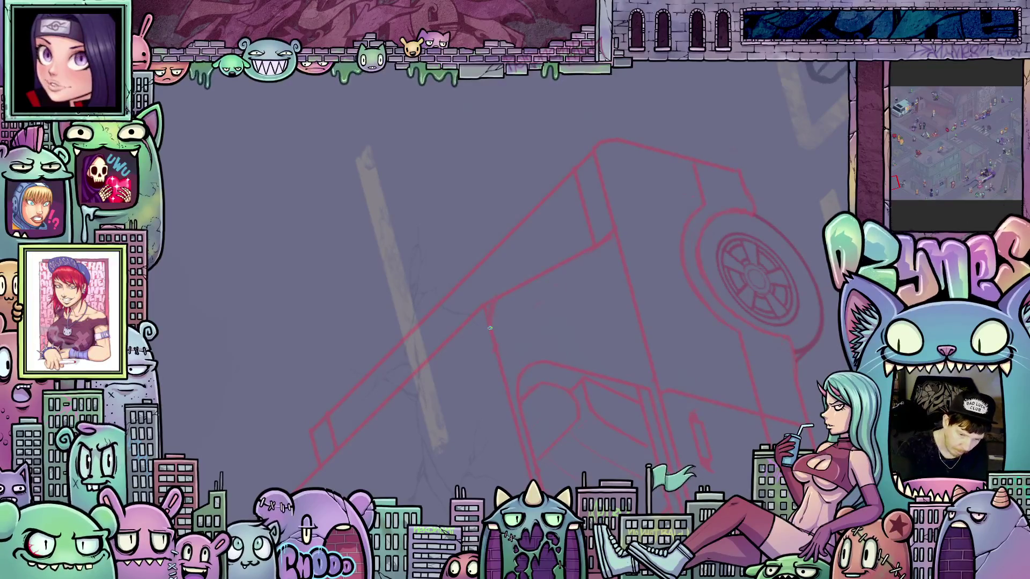
mouse_move(463, 397)
mouse_down()
mouse_move(523, 295)
mouse_move(359, 403)
mouse_up()
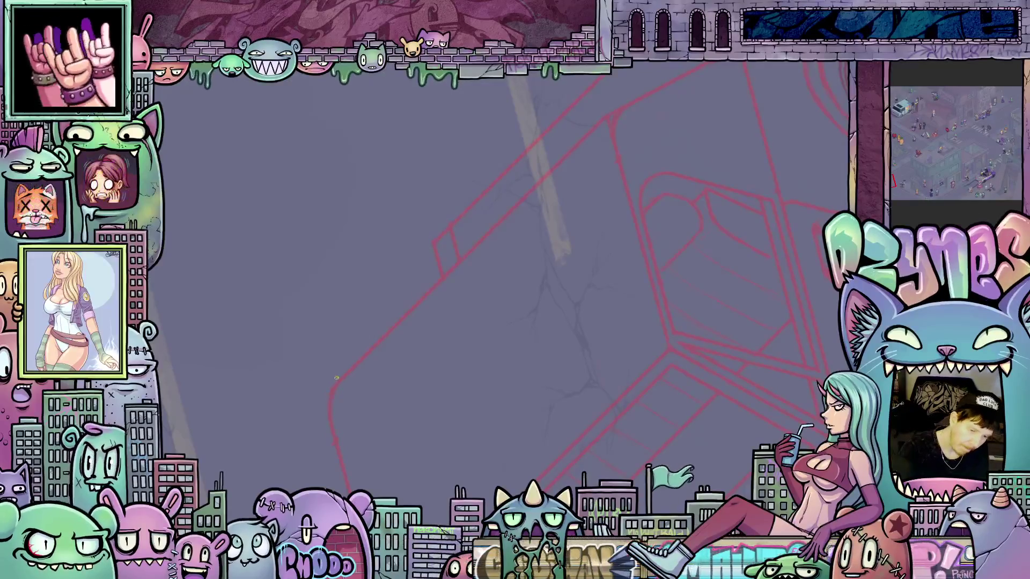
mouse_move(378, 380)
mouse_down()
mouse_move(558, 322)
mouse_move(591, 279)
mouse_up()
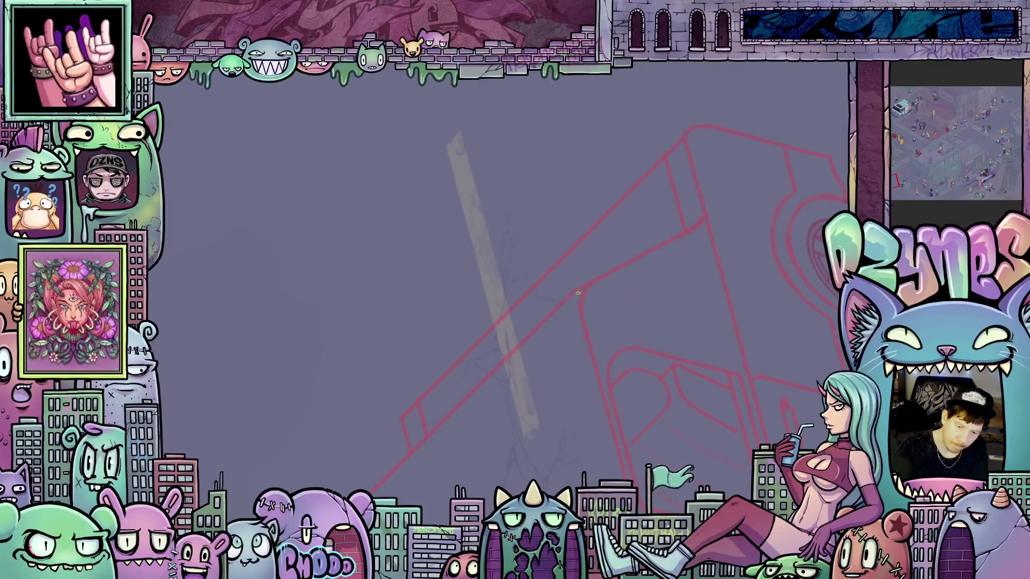
mouse_move(627, 269)
mouse_down()
mouse_move(461, 376)
mouse_move(505, 324)
mouse_move(487, 332)
mouse_up()
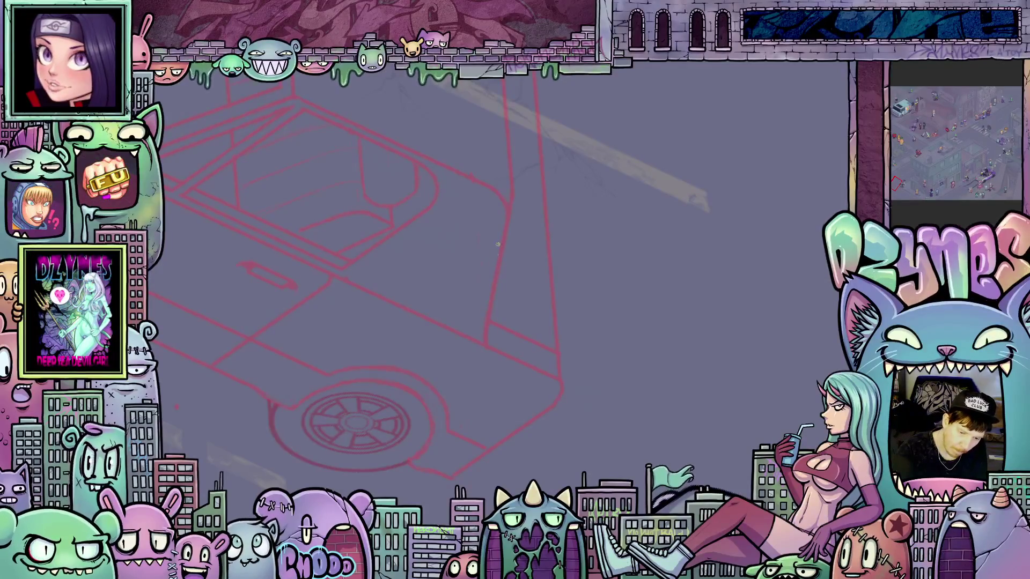
drag(567, 342, 480, 336)
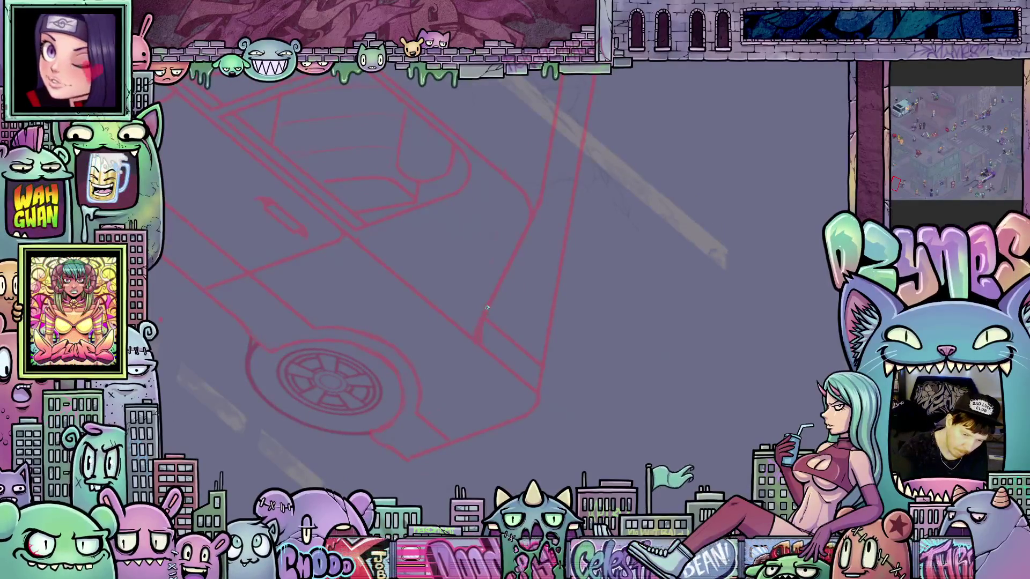
mouse_move(477, 320)
mouse_down()
mouse_move(537, 268)
mouse_move(637, 218)
mouse_move(643, 300)
mouse_move(725, 273)
mouse_move(713, 300)
mouse_move(719, 284)
mouse_move(734, 301)
mouse_move(743, 406)
mouse_up()
scroll(767, 365, down, 5)
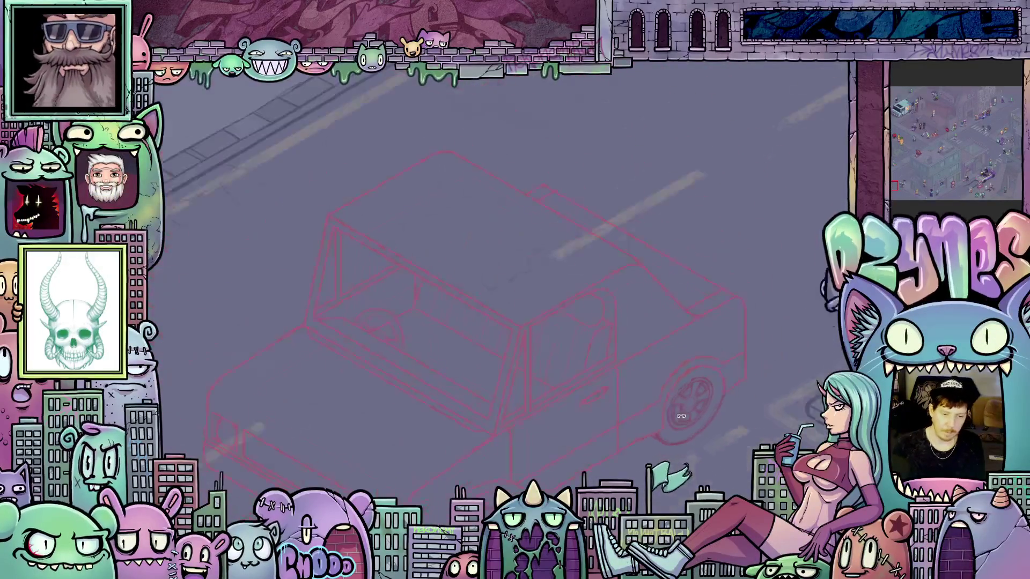
Tilt and zoom the view, then lasso around the car sketch's front end.
drag(747, 318, 721, 350)
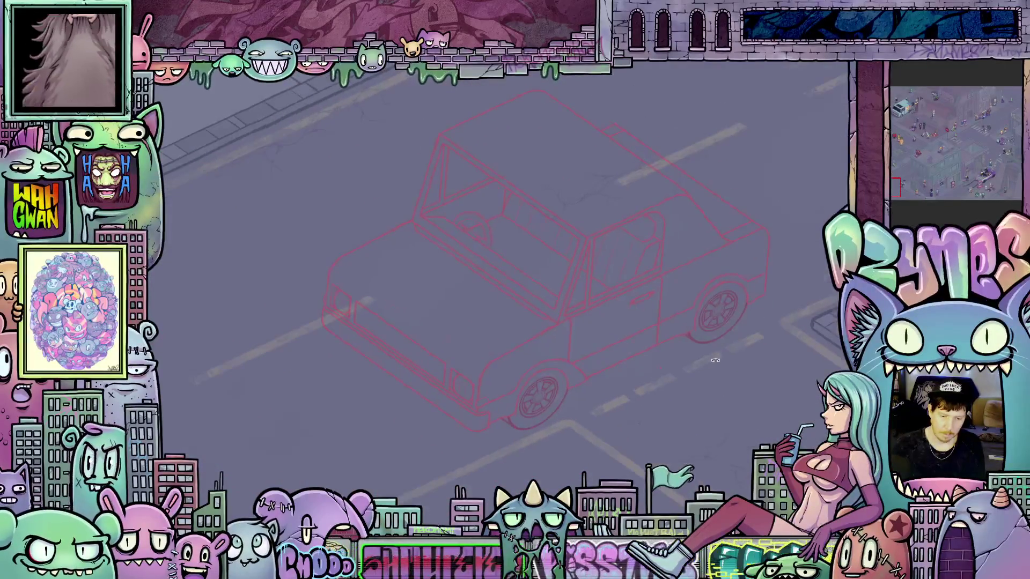
scroll(645, 395, down, 3)
drag(649, 338, 642, 343)
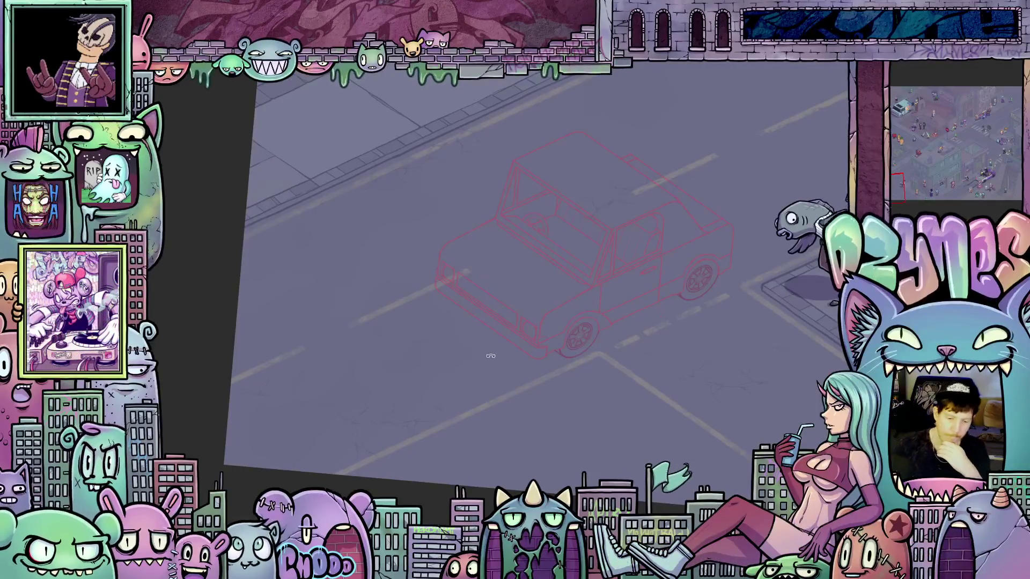
scroll(500, 328, up, 5)
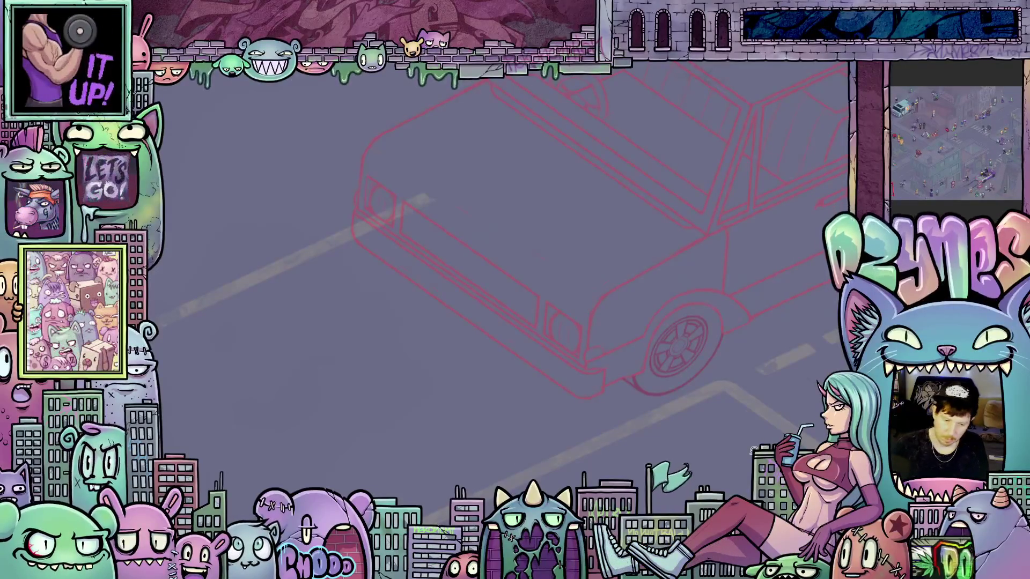
mouse_move(625, 381)
mouse_down()
mouse_move(628, 287)
mouse_move(354, 114)
mouse_move(500, 403)
mouse_move(611, 424)
mouse_move(590, 404)
mouse_move(581, 409)
mouse_up()
click(512, 446)
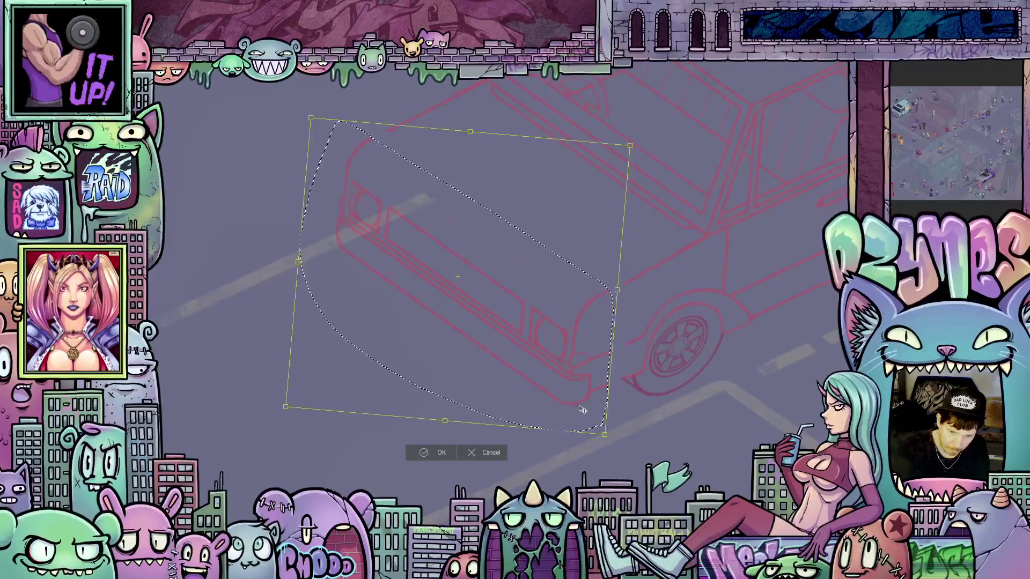
scroll(604, 419, down, 5)
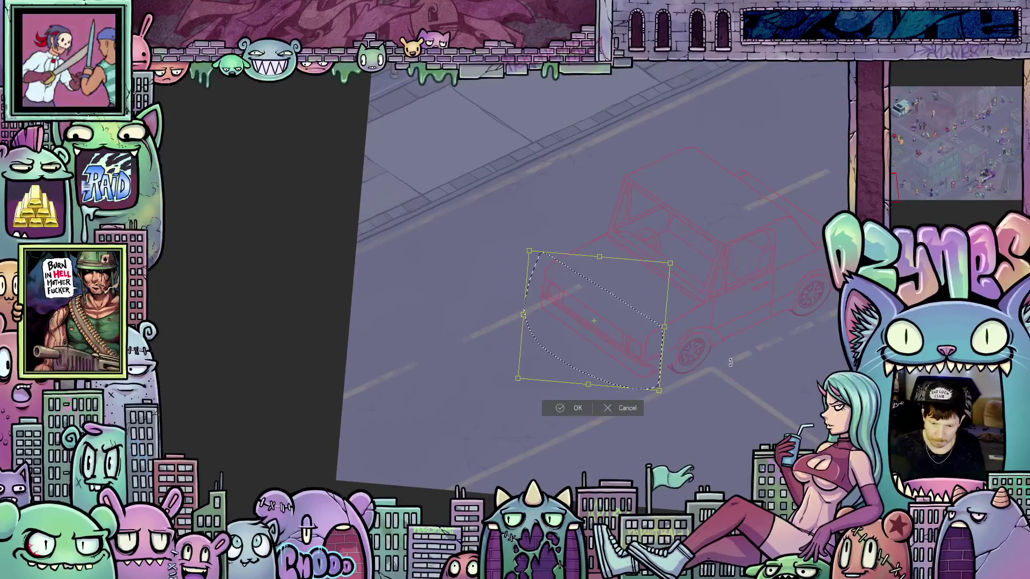
scroll(730, 362, up, 4)
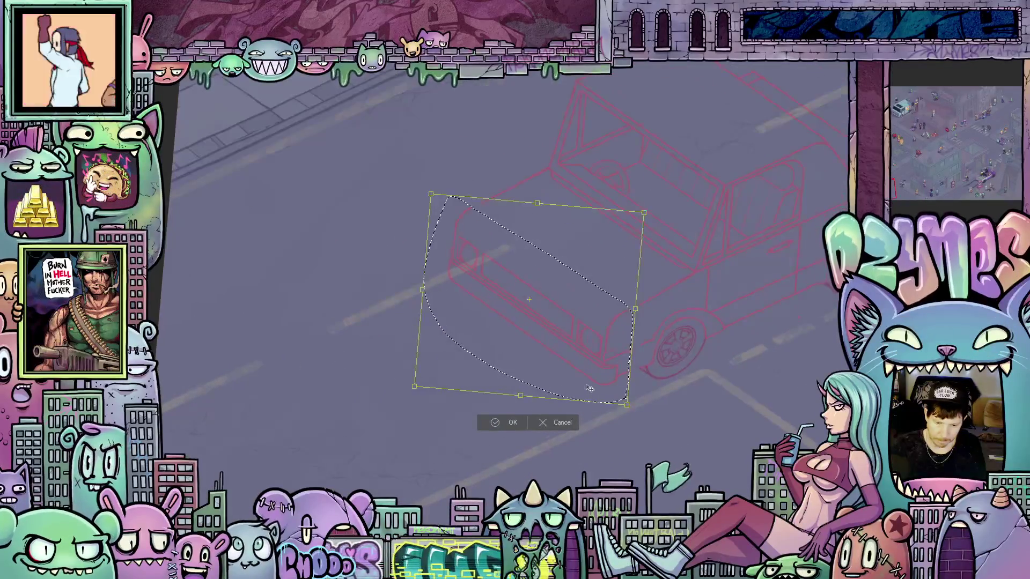
click(552, 421)
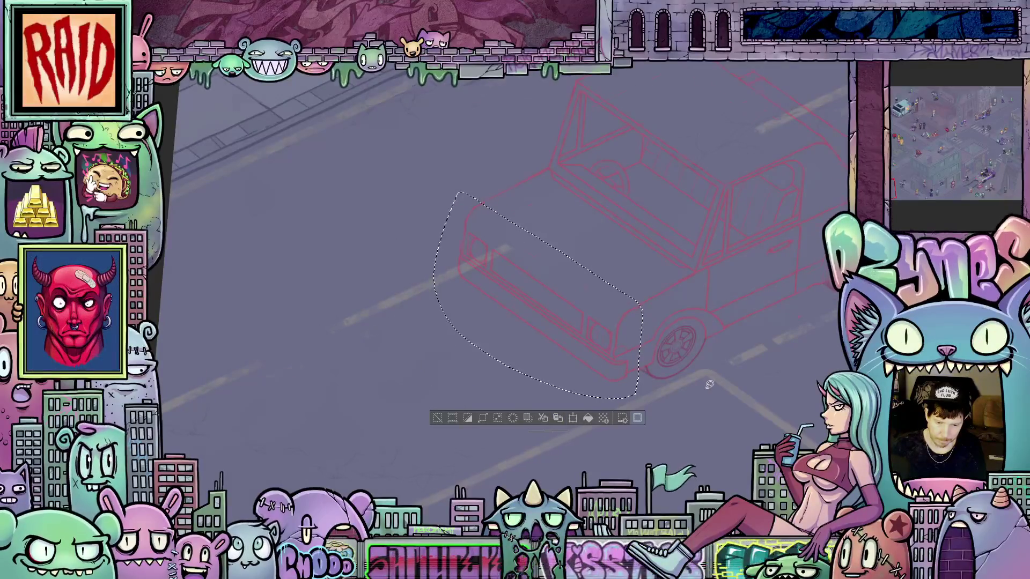
scroll(709, 384, down, 2)
scroll(719, 380, up, 4)
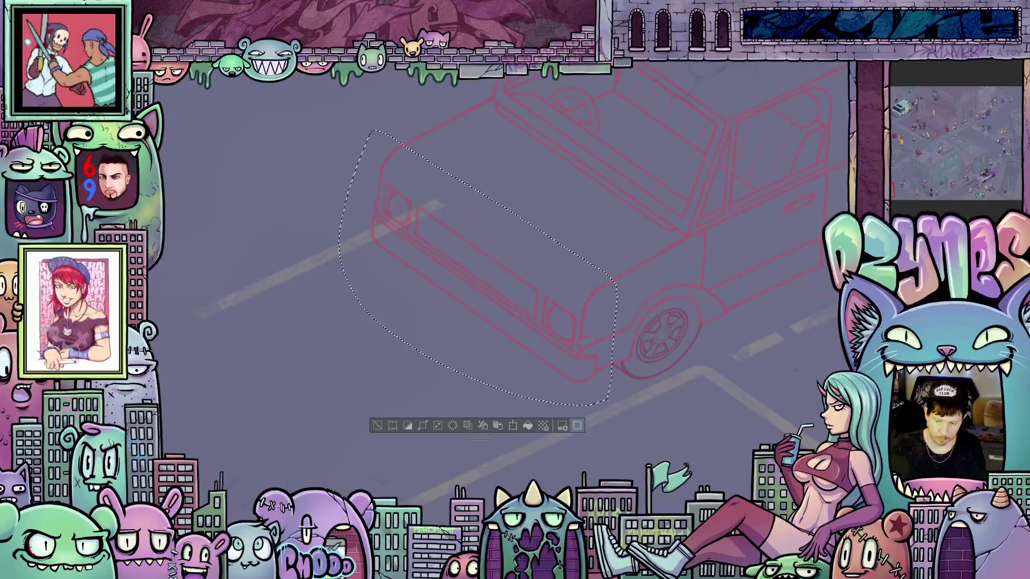
key(ctrl+d)
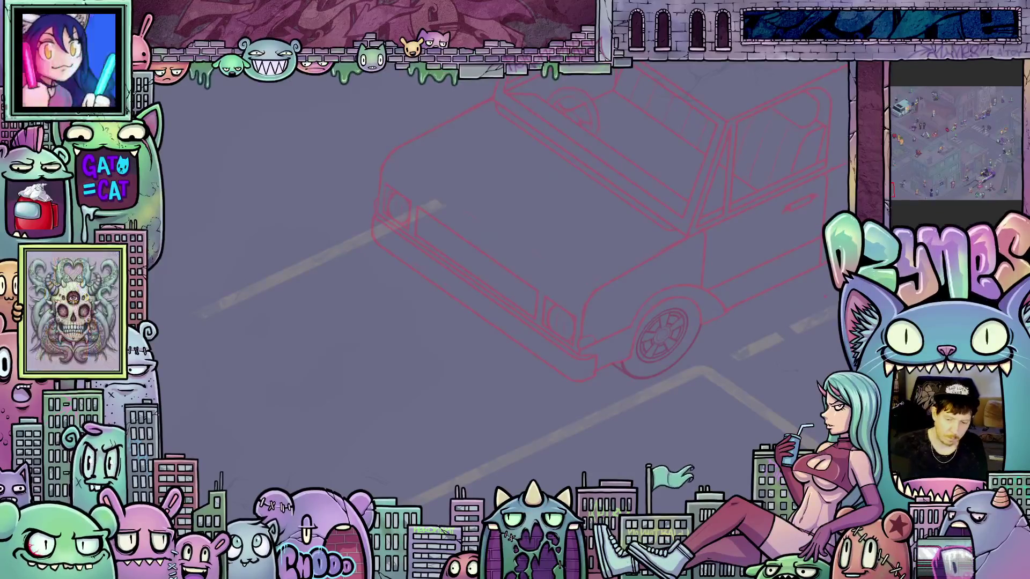
Lasso the car's front half and rotate it slightly clockwise with Scale/Rotate.
mouse_move(713, 286)
mouse_down()
mouse_move(695, 256)
mouse_move(558, 177)
mouse_move(491, 99)
mouse_move(408, 116)
mouse_move(323, 288)
mouse_move(509, 429)
mouse_move(722, 333)
mouse_up()
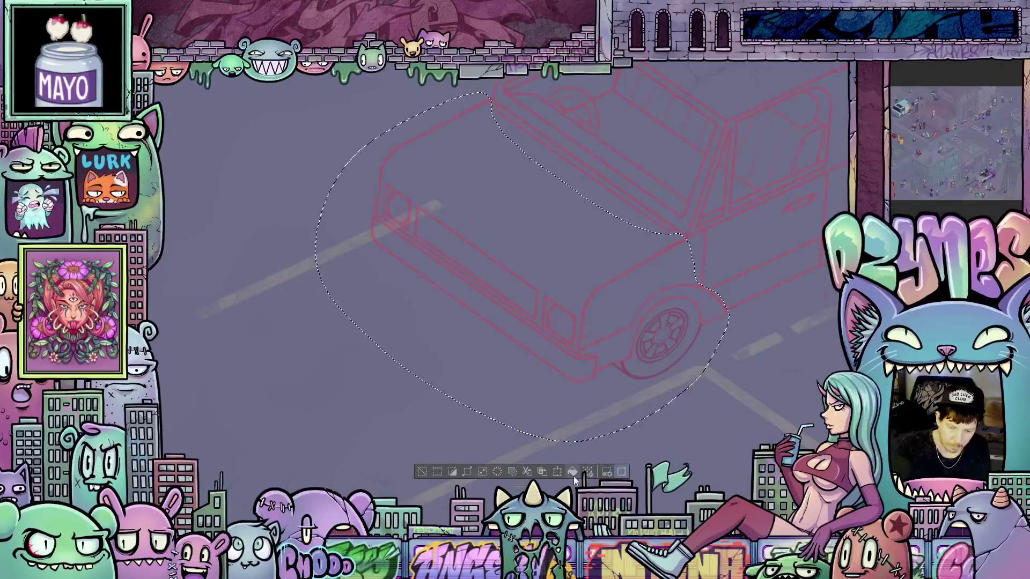
click(558, 471)
drag(662, 379, 647, 394)
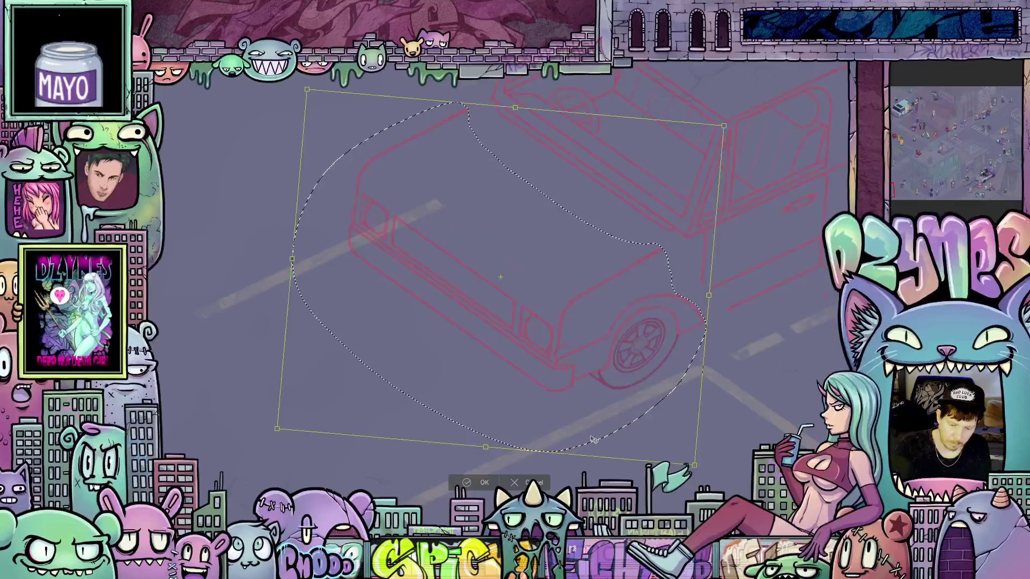
click(485, 482)
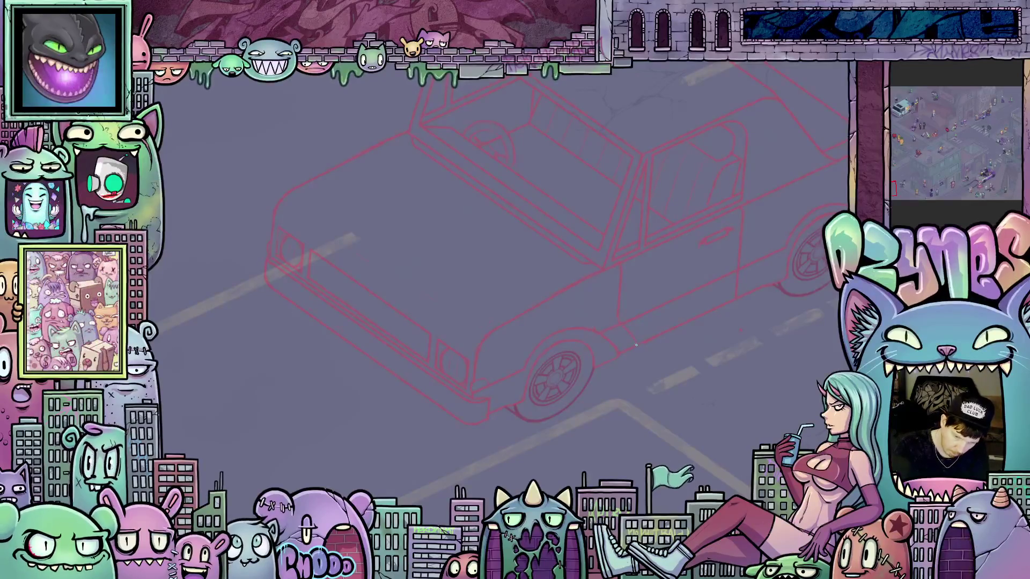
scroll(744, 425, up, 2)
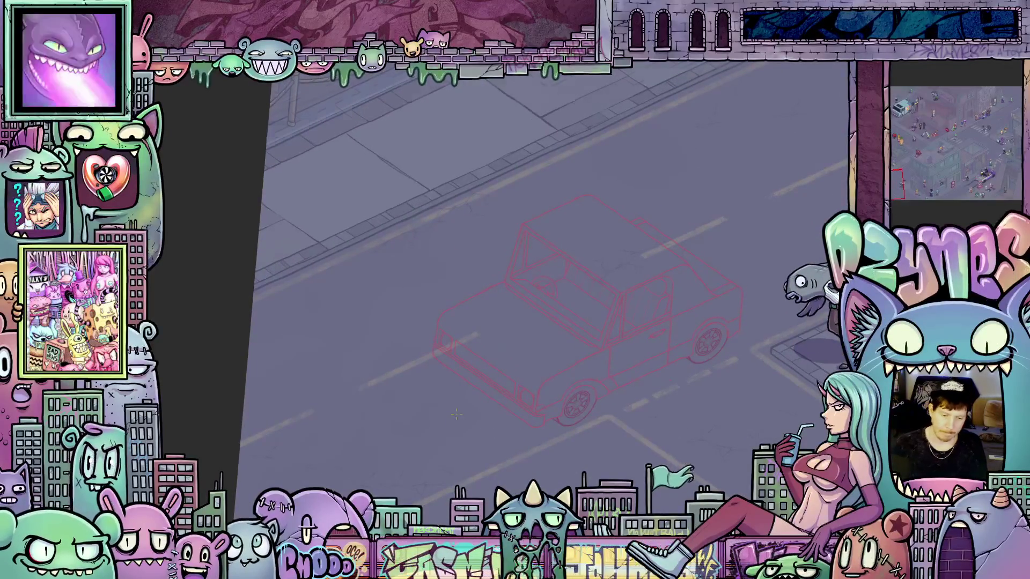
scroll(456, 414, up, 2)
scroll(602, 412, up, 4)
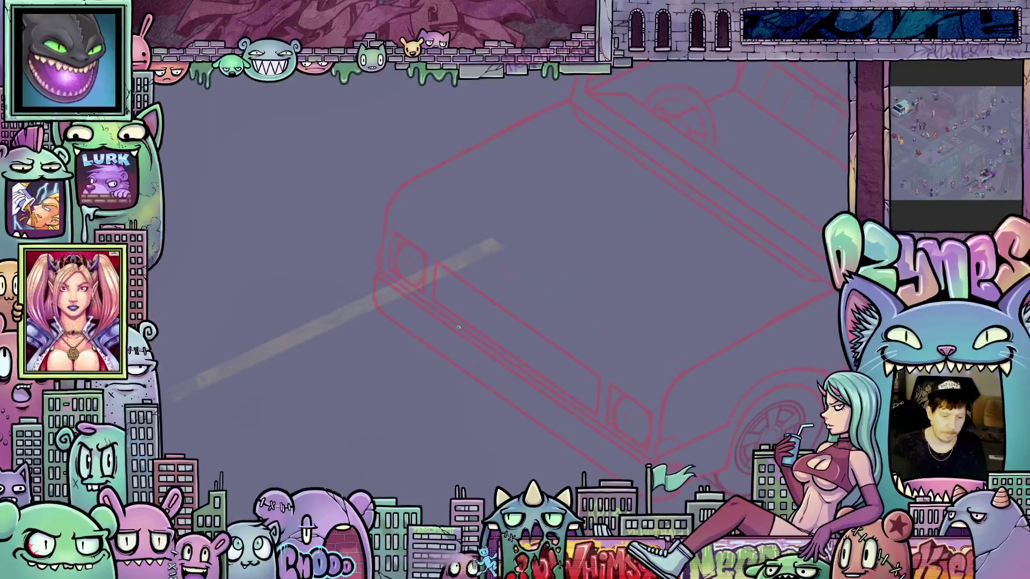
scroll(454, 315, up, 2)
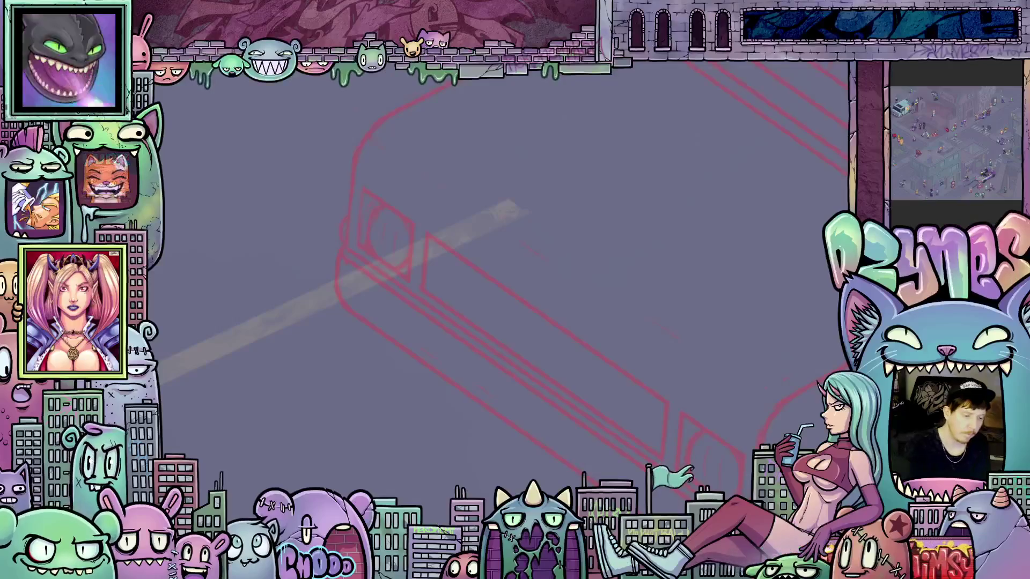
drag(790, 348, 726, 380)
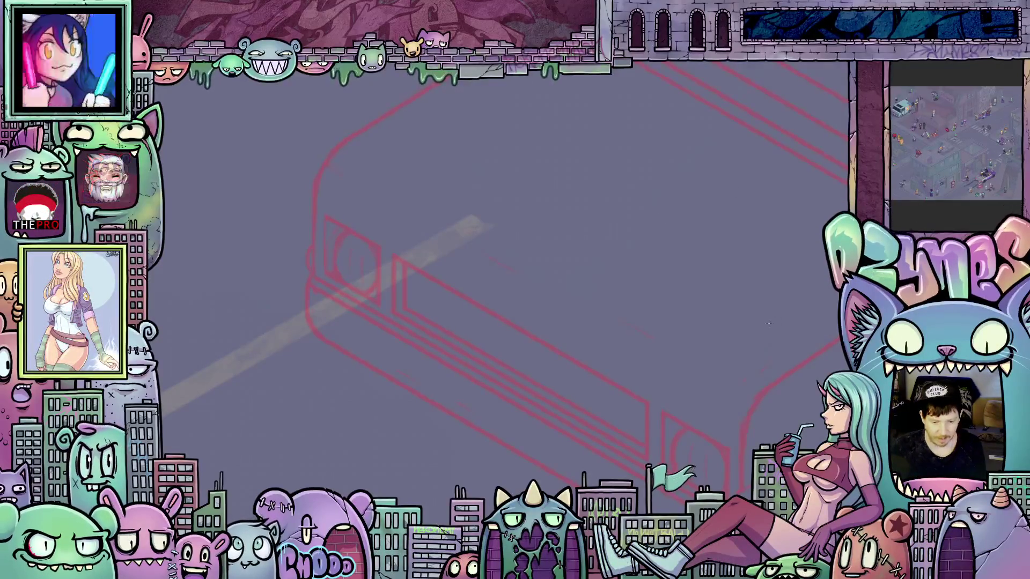
Zoom in and out repeatedly to inspect the whole red car sketch.
scroll(603, 305, down, 5)
mouse_move(603, 304)
mouse_down()
mouse_move(561, 370)
mouse_move(582, 378)
mouse_up()
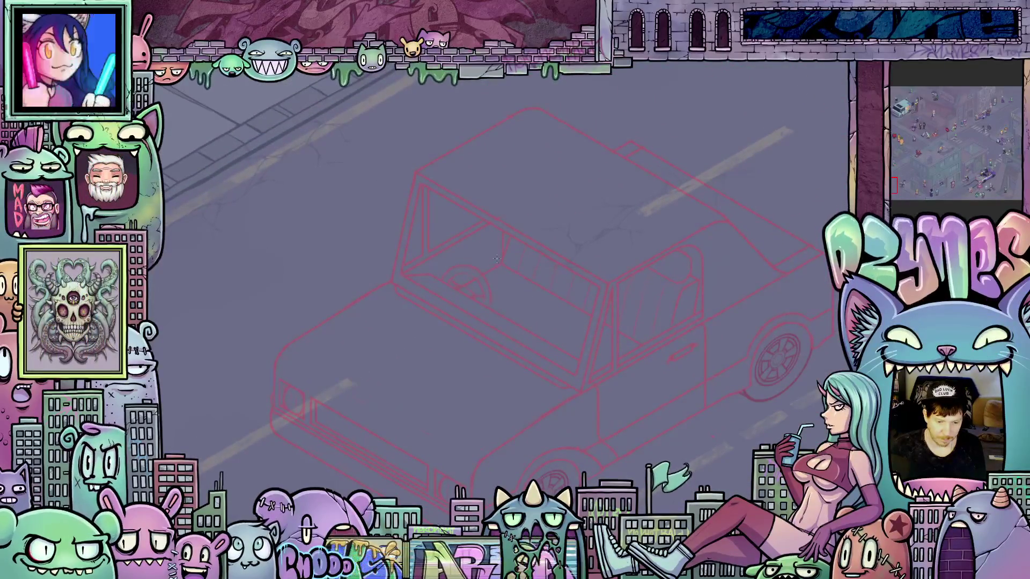
scroll(496, 259, up, 1)
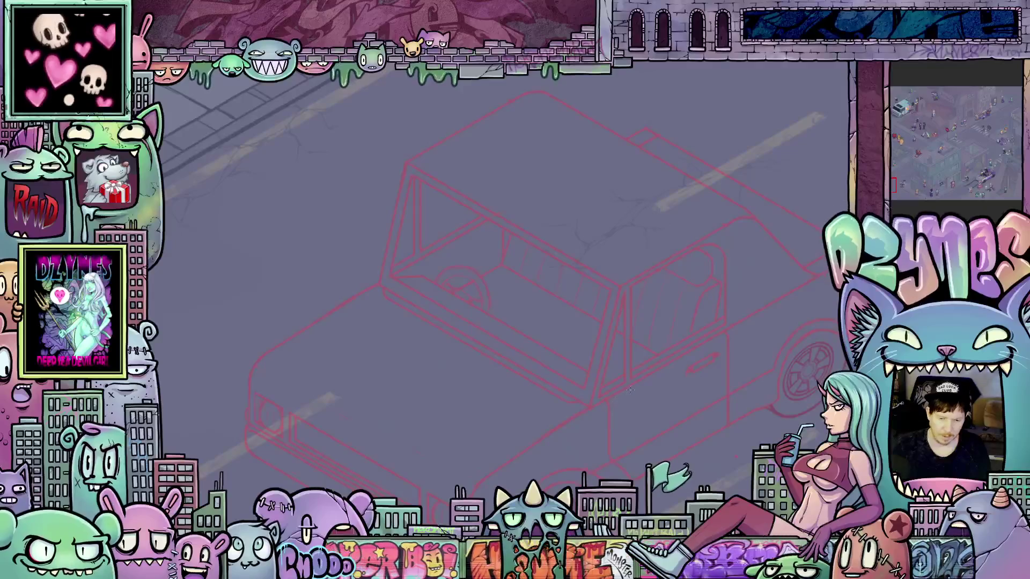
scroll(630, 390, down, 4)
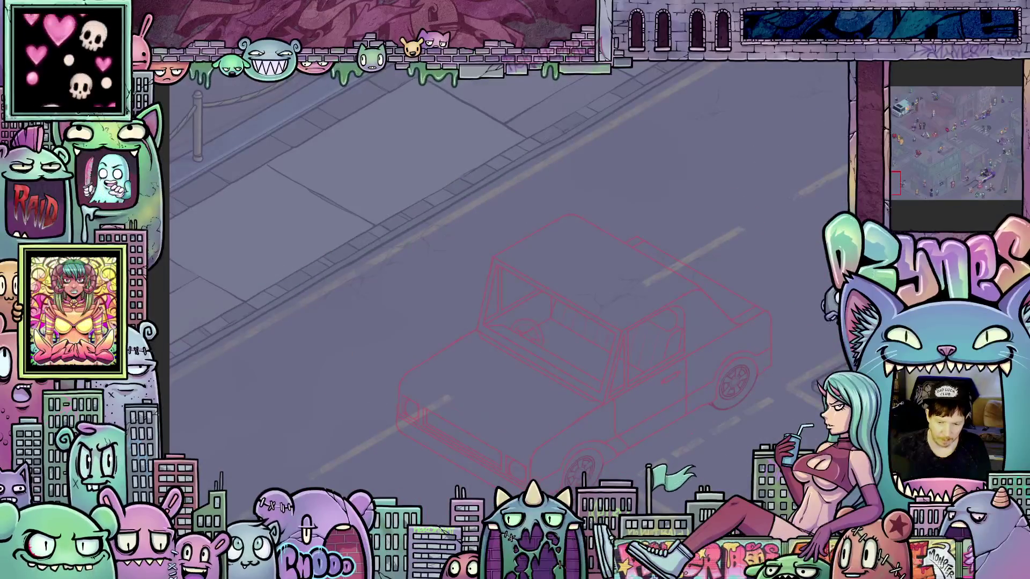
scroll(798, 392, up, 5)
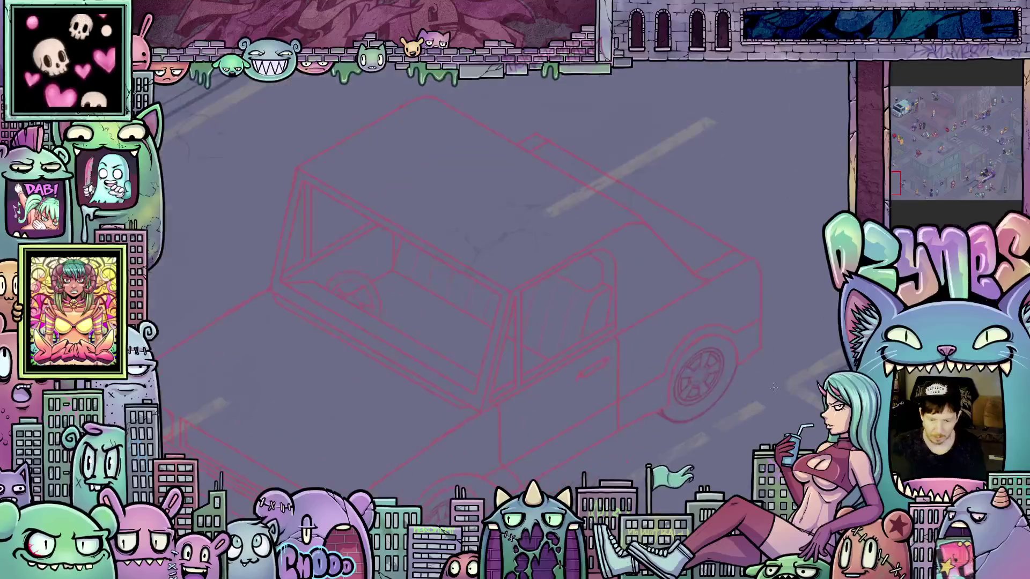
scroll(747, 287, up, 2)
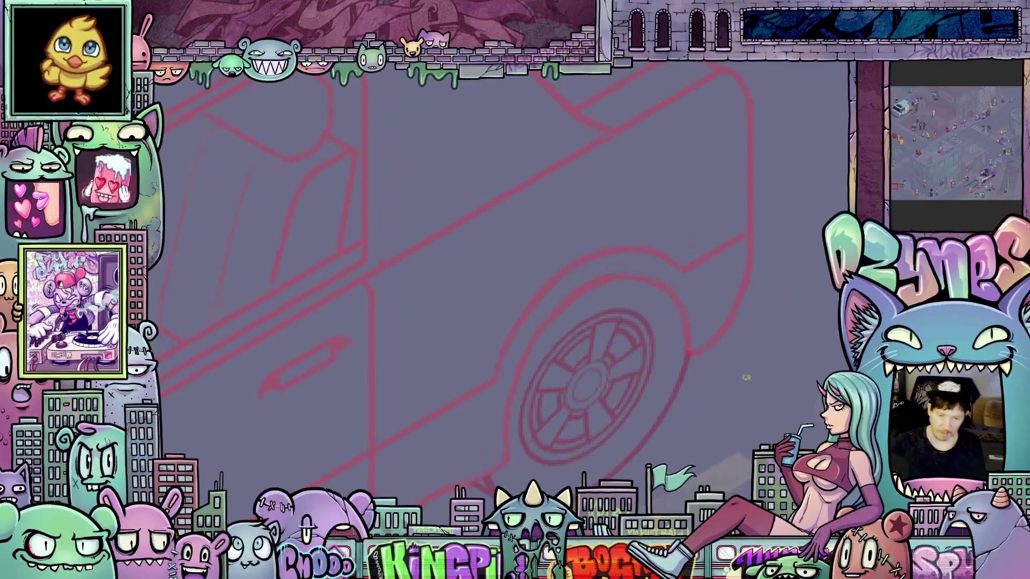
scroll(746, 377, down, 5)
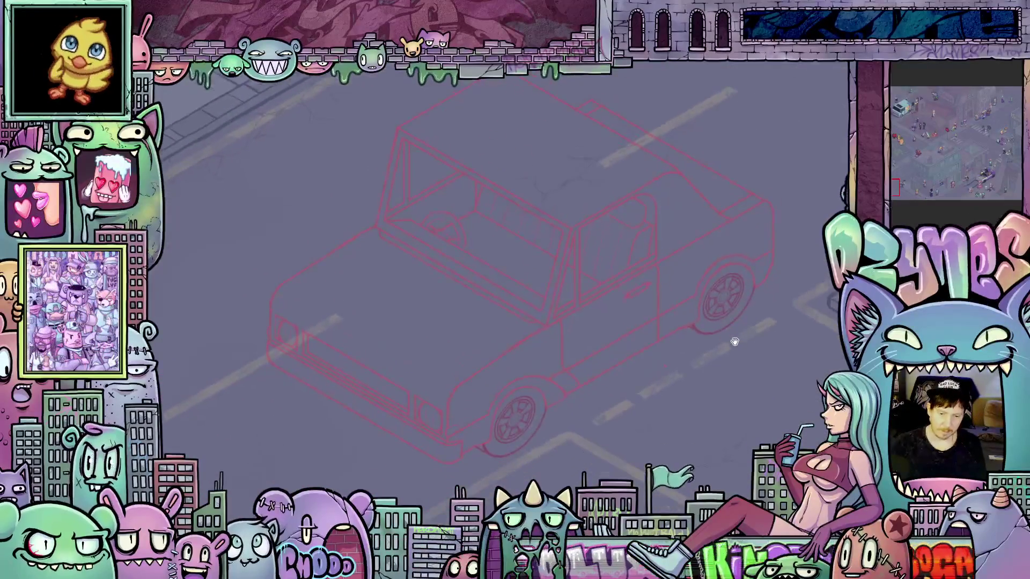
scroll(735, 342, down, 3)
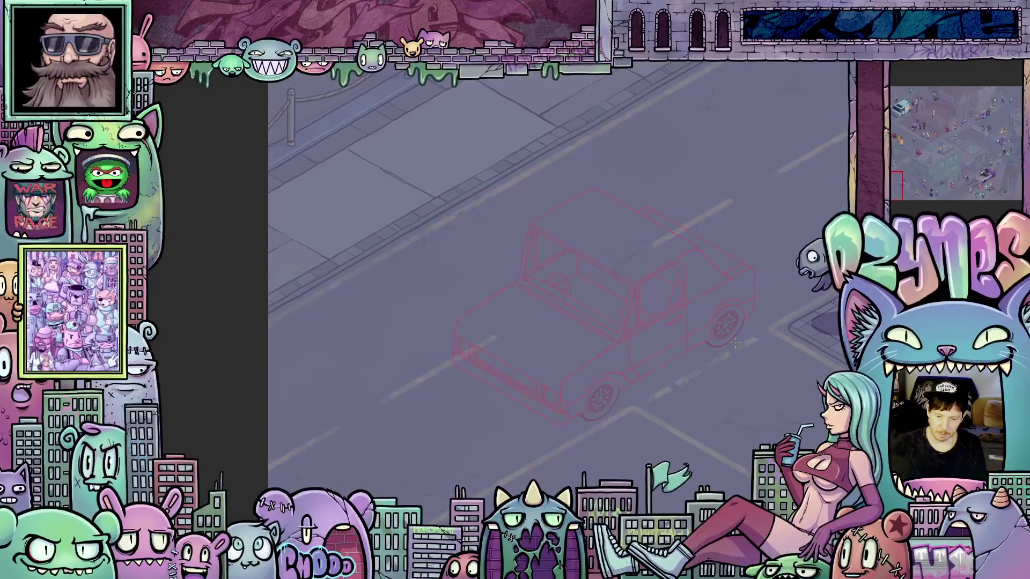
scroll(690, 264, up, 2)
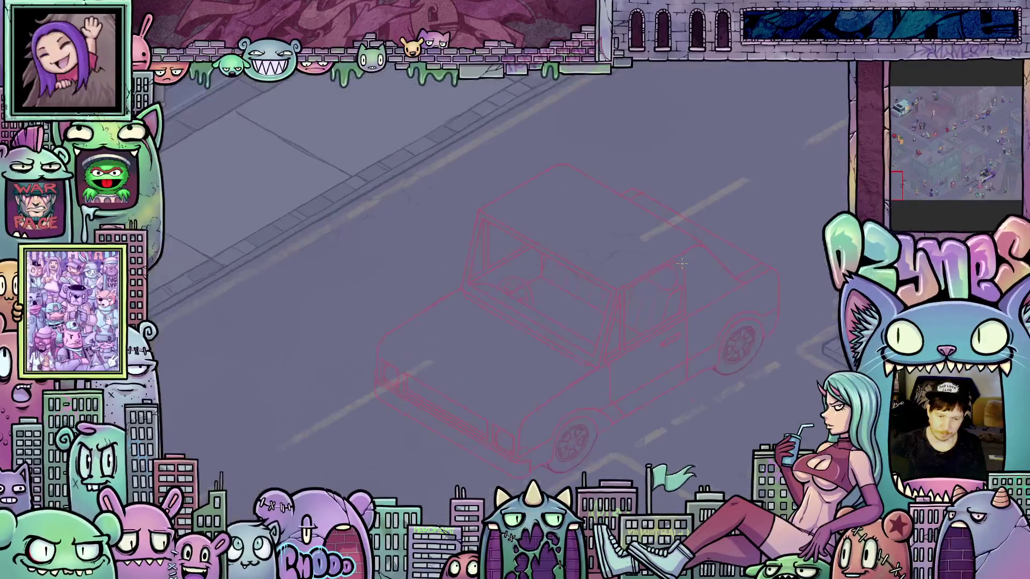
Recentre on the car, pan across the wider street painting, and zoom back in.
drag(739, 368, 704, 317)
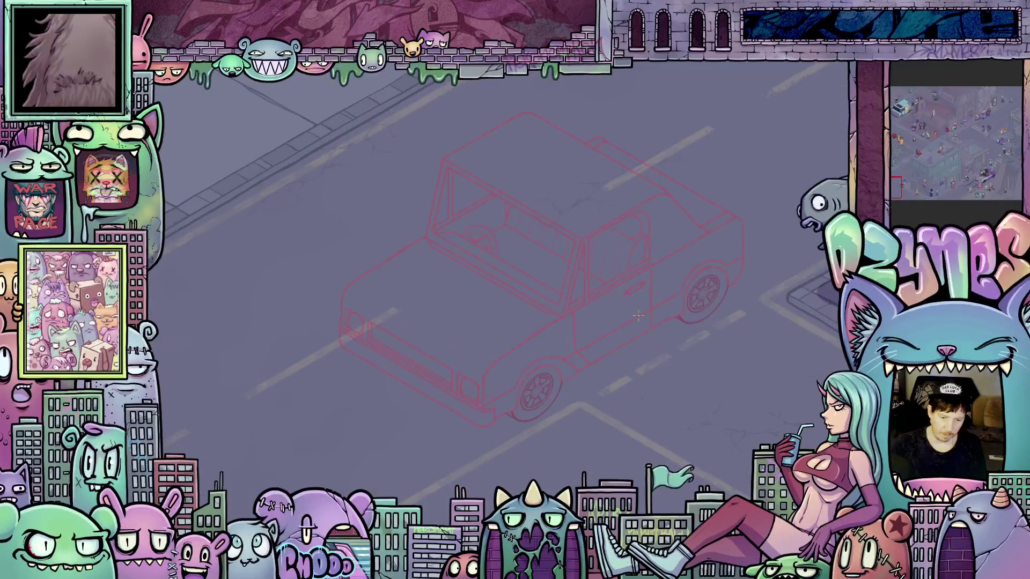
scroll(622, 331, down, 1)
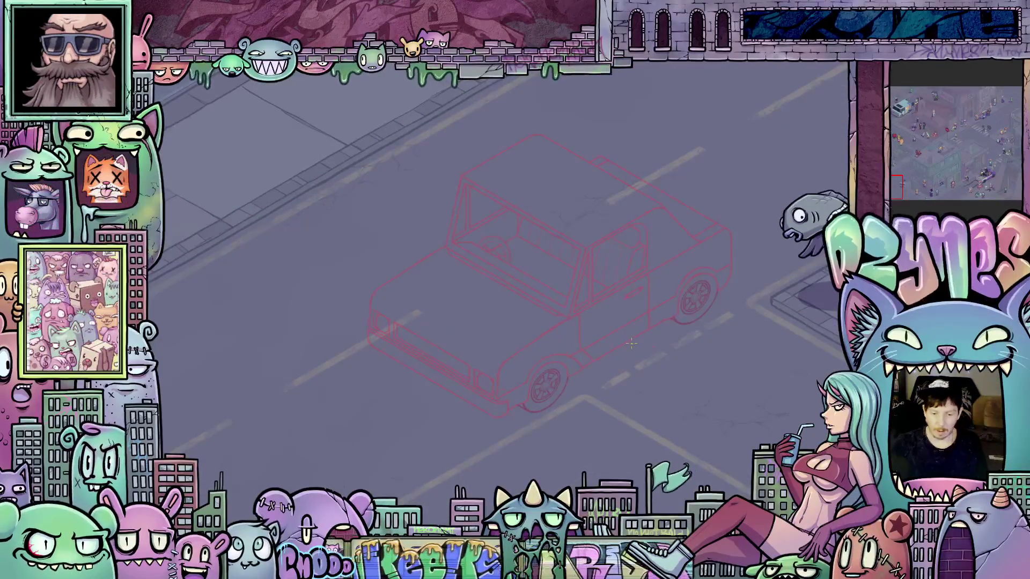
scroll(632, 343, down, 5)
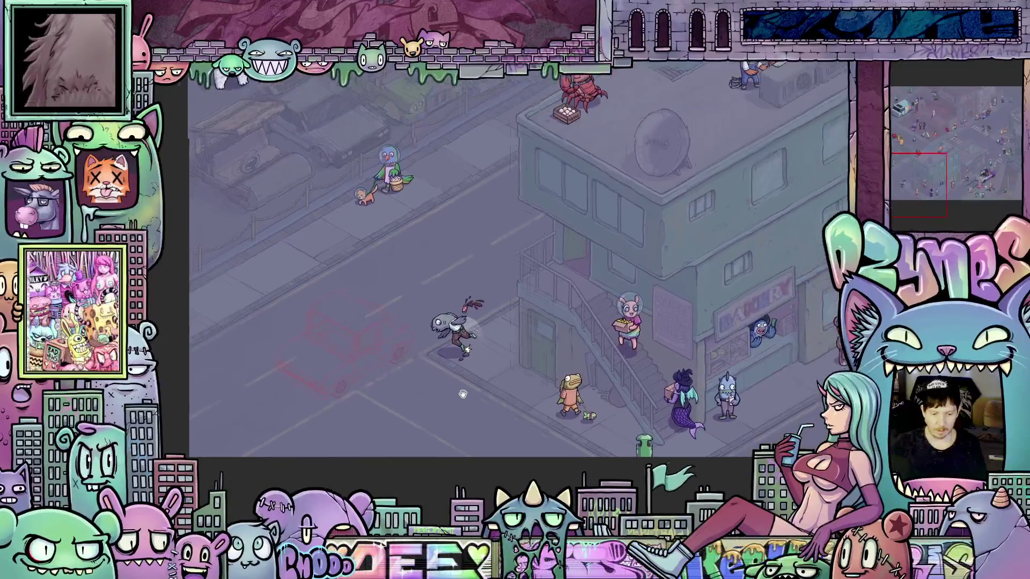
scroll(463, 395, down, 2)
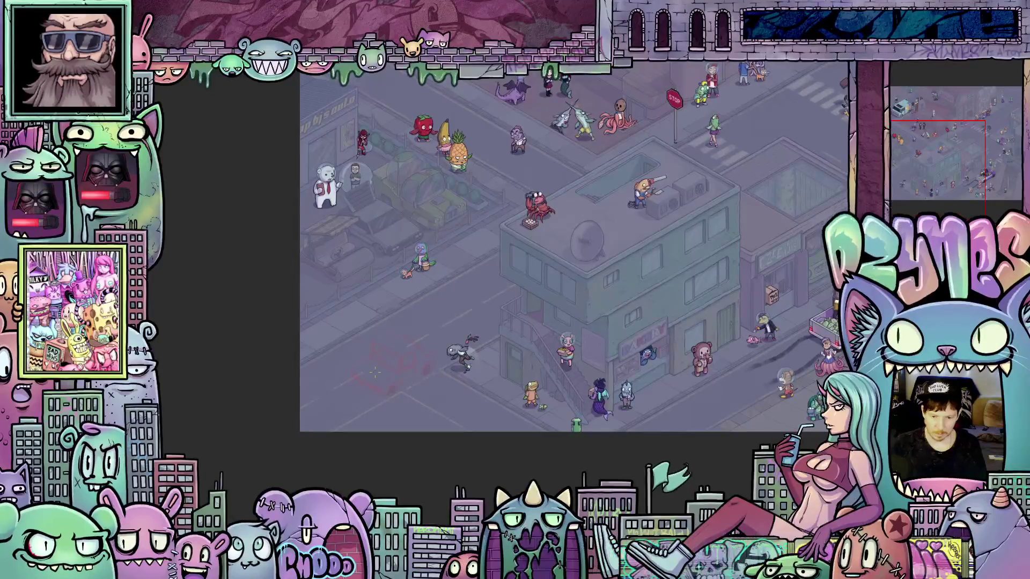
mouse_move(367, 382)
mouse_down()
mouse_move(509, 310)
mouse_move(502, 320)
mouse_up()
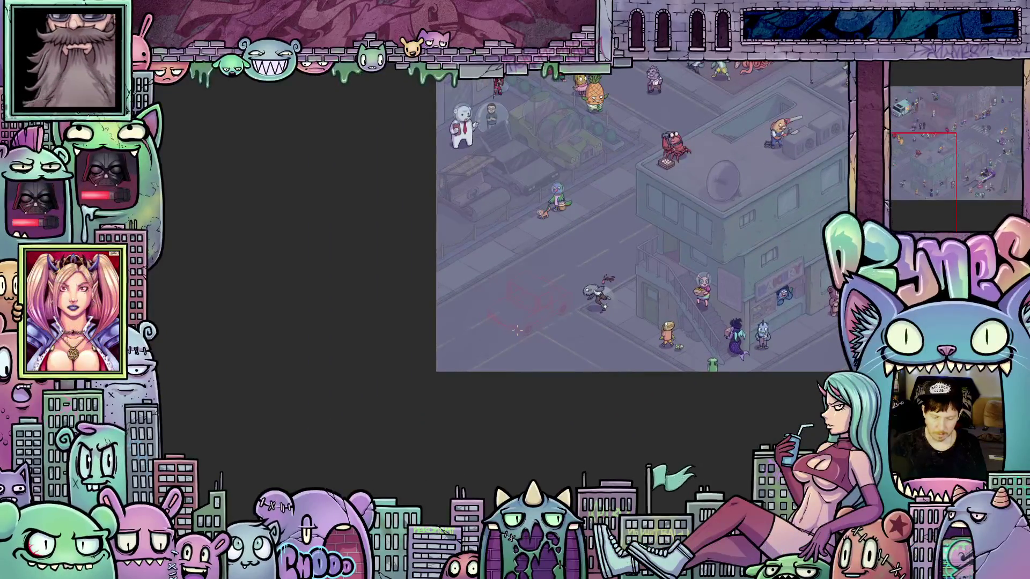
scroll(517, 329, up, 10)
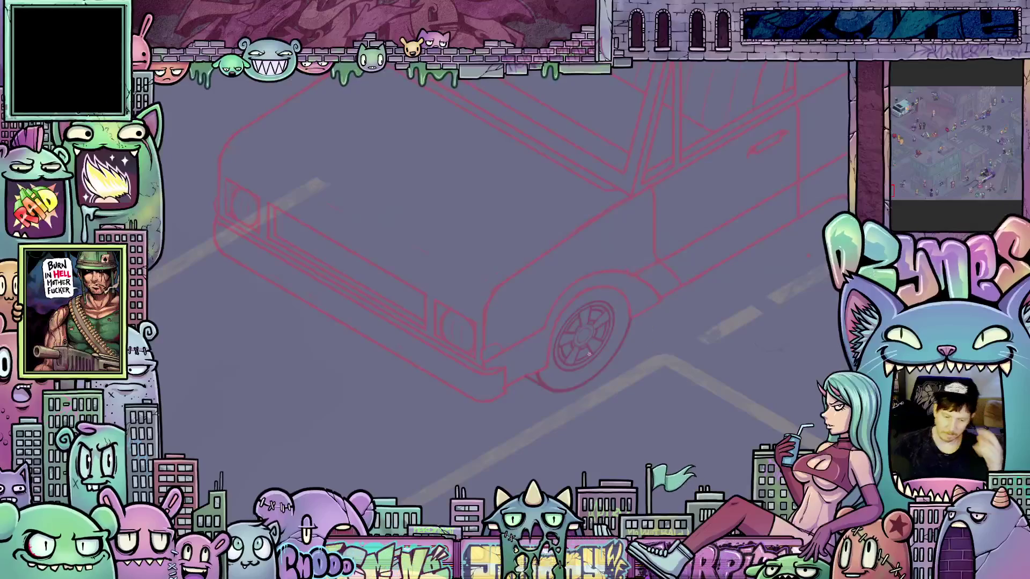
scroll(588, 354, down, 3)
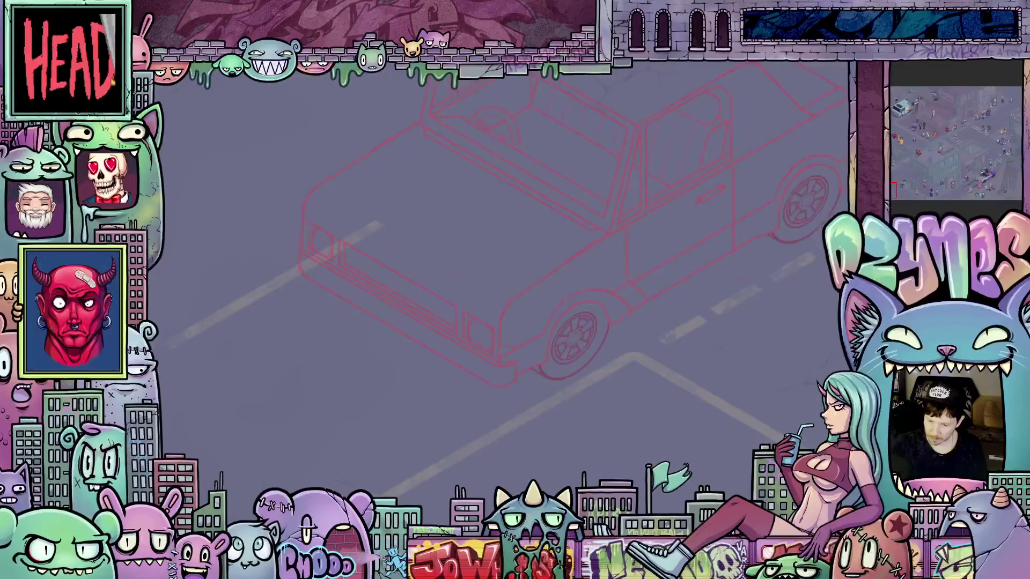
scroll(601, 401, up, 4)
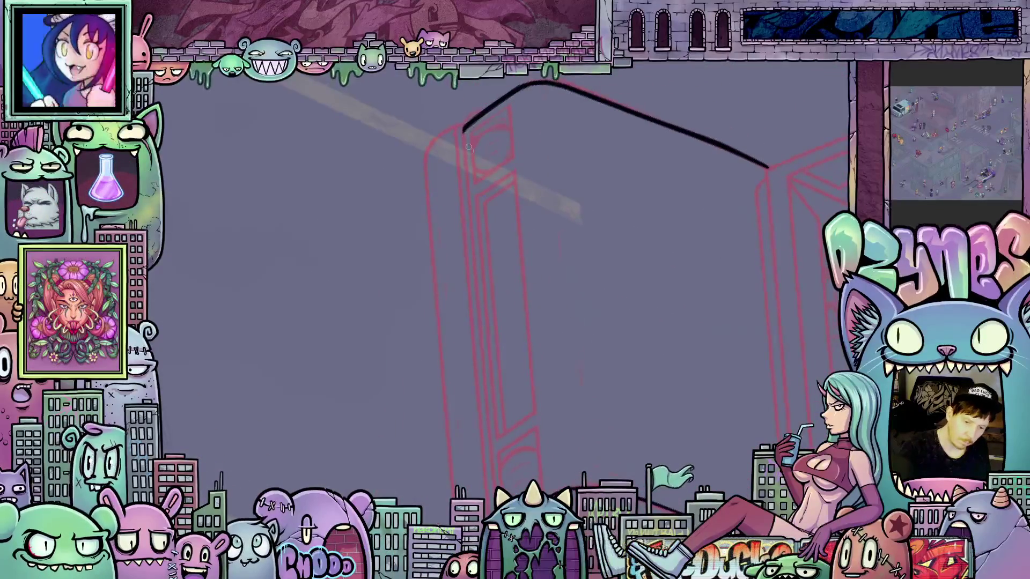
Ink the car's left front edge in black with three downward strokes.
drag(471, 230, 482, 366)
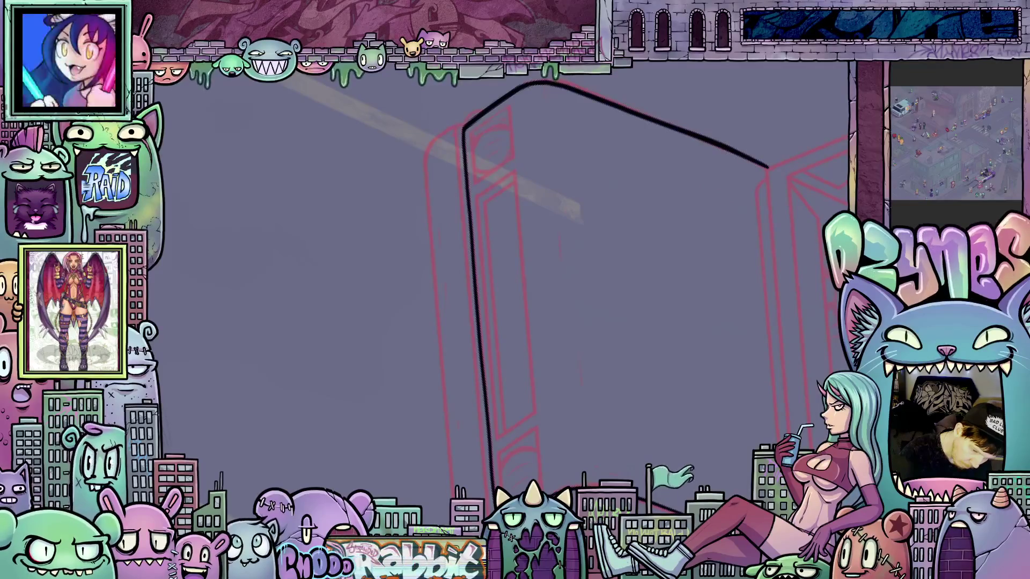
drag(462, 122, 465, 234)
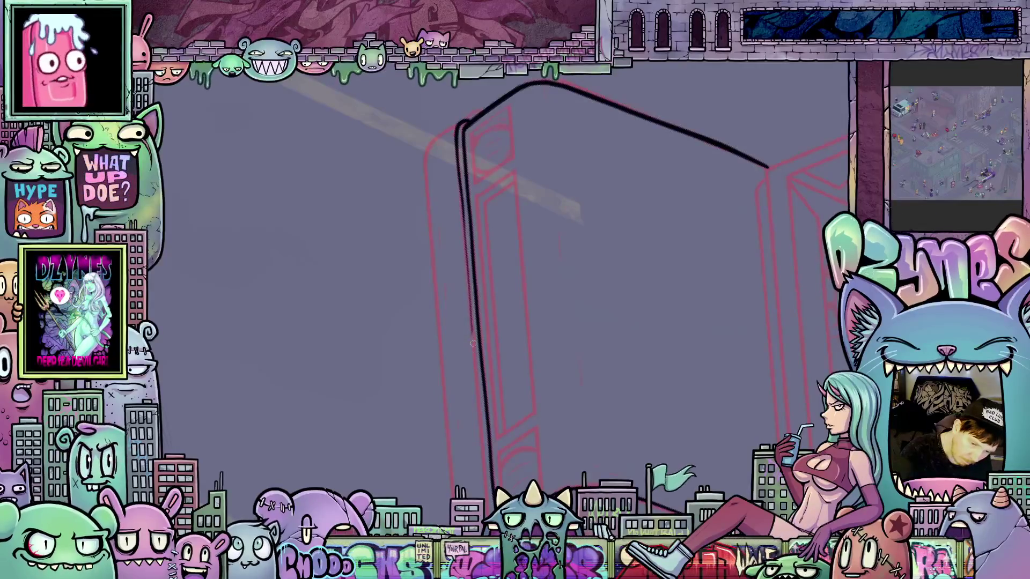
drag(473, 343, 477, 399)
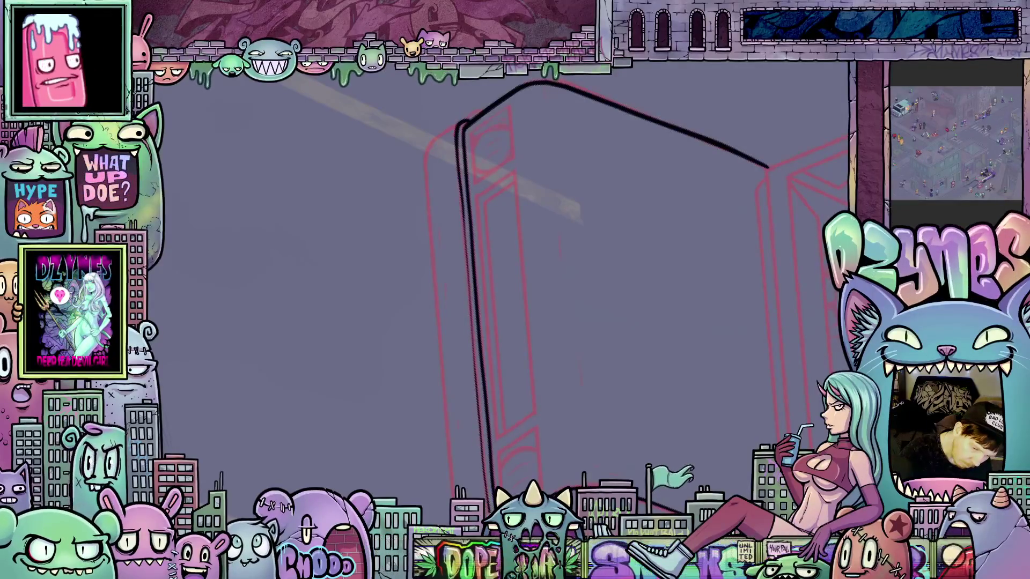
Ink a black line down the car's other front side.
mouse_move(670, 177)
mouse_down()
mouse_move(717, 230)
mouse_move(623, 421)
mouse_move(625, 402)
mouse_up()
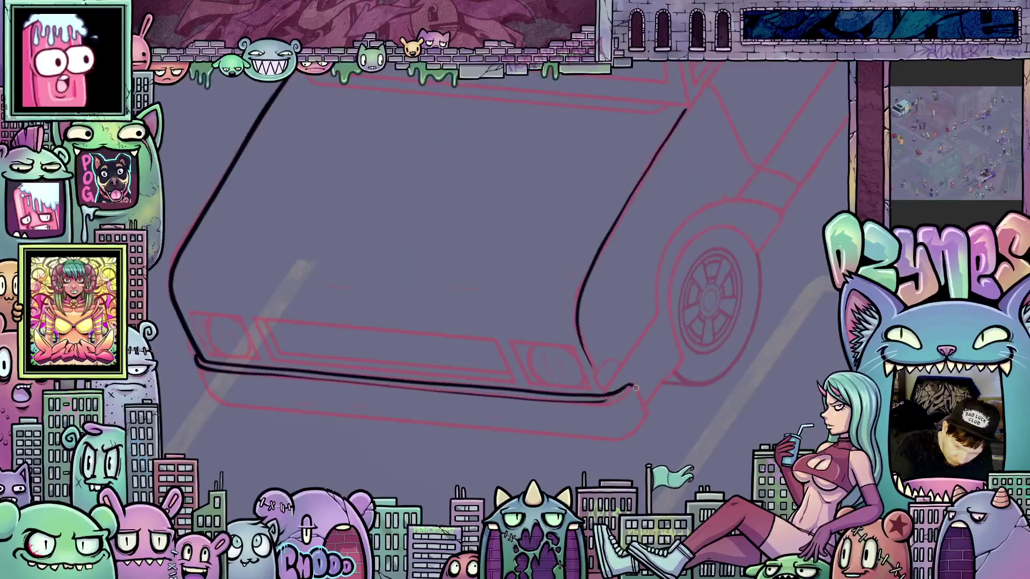
mouse_move(679, 393)
mouse_down()
mouse_move(428, 427)
mouse_move(529, 391)
mouse_move(468, 172)
mouse_up()
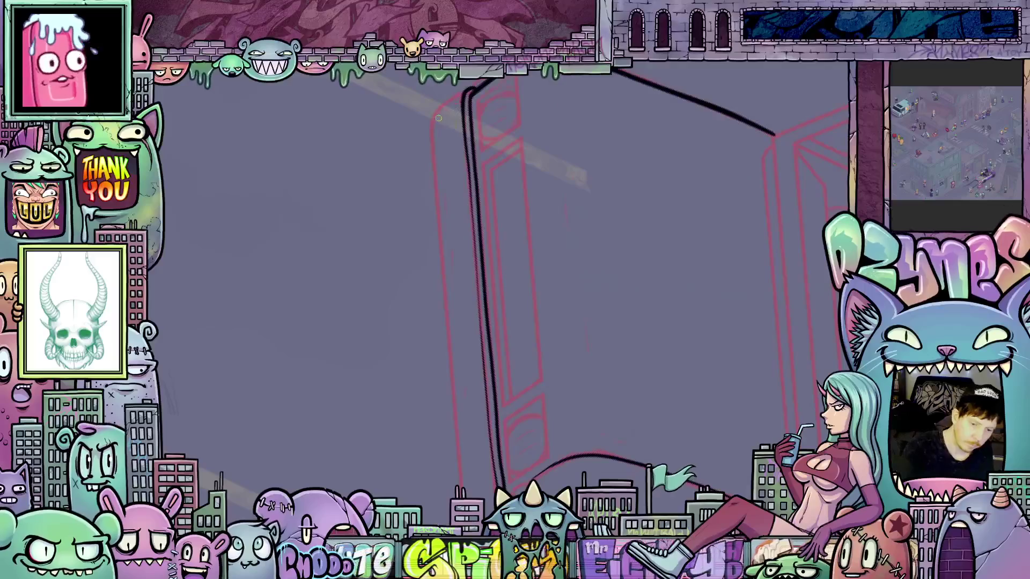
drag(435, 114, 437, 214)
drag(443, 265, 457, 426)
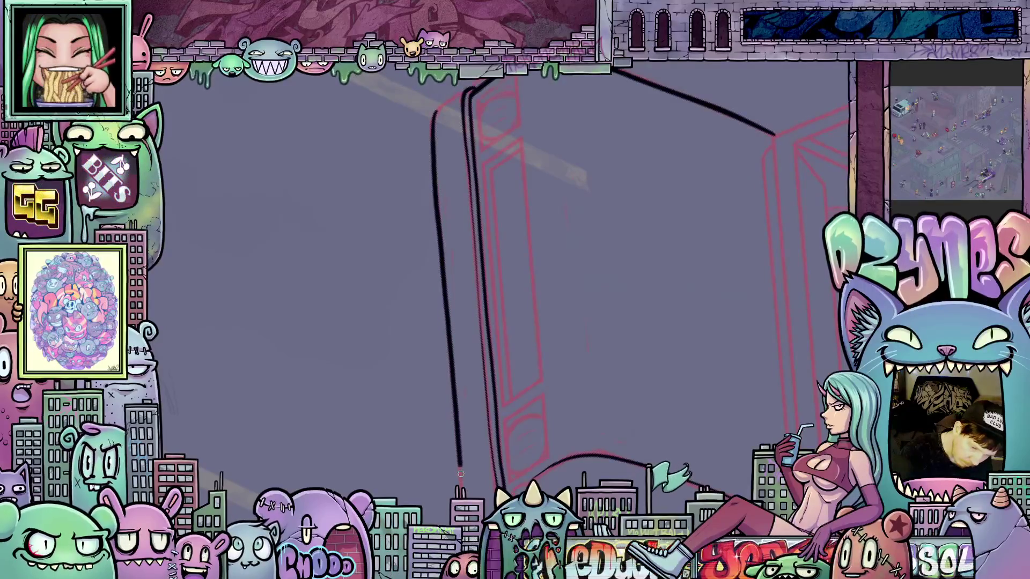
Ink the small oval light on the car's front near the wheel.
mouse_move(643, 468)
mouse_down()
mouse_move(595, 276)
mouse_move(731, 359)
mouse_move(524, 428)
mouse_move(476, 373)
mouse_up()
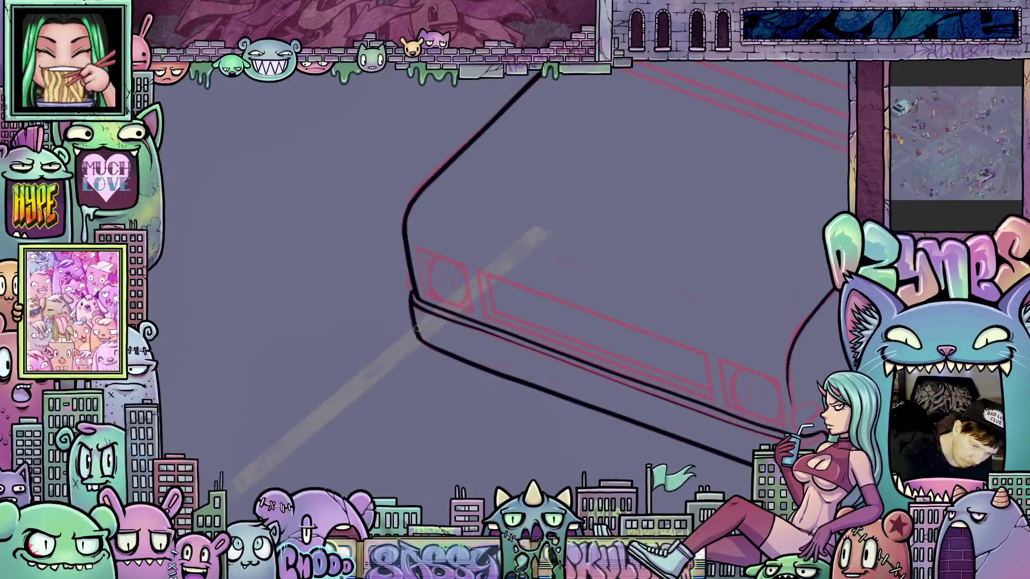
mouse_move(793, 425)
mouse_down()
mouse_move(723, 368)
mouse_move(670, 408)
mouse_move(696, 379)
mouse_up()
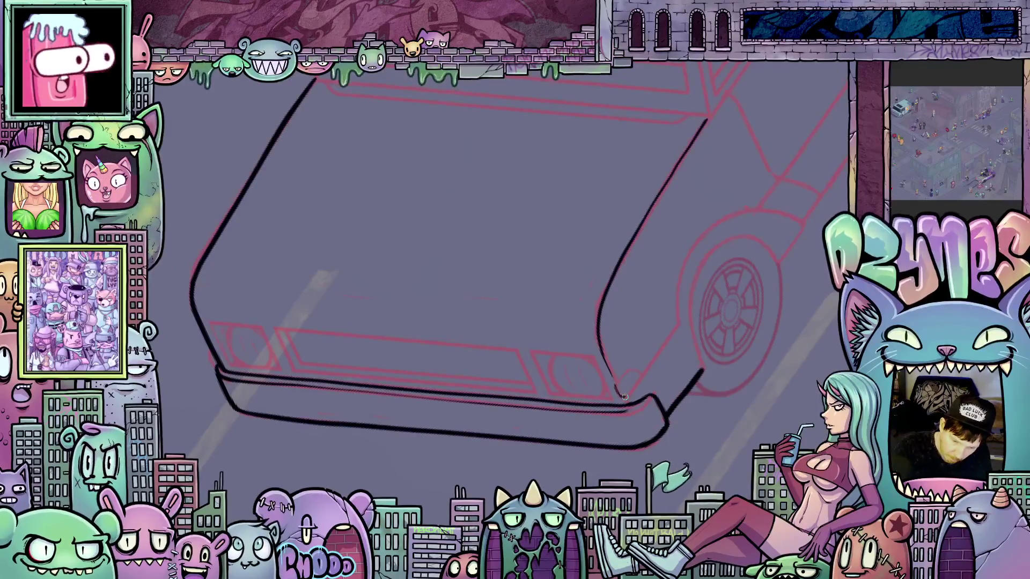
drag(618, 392, 625, 379)
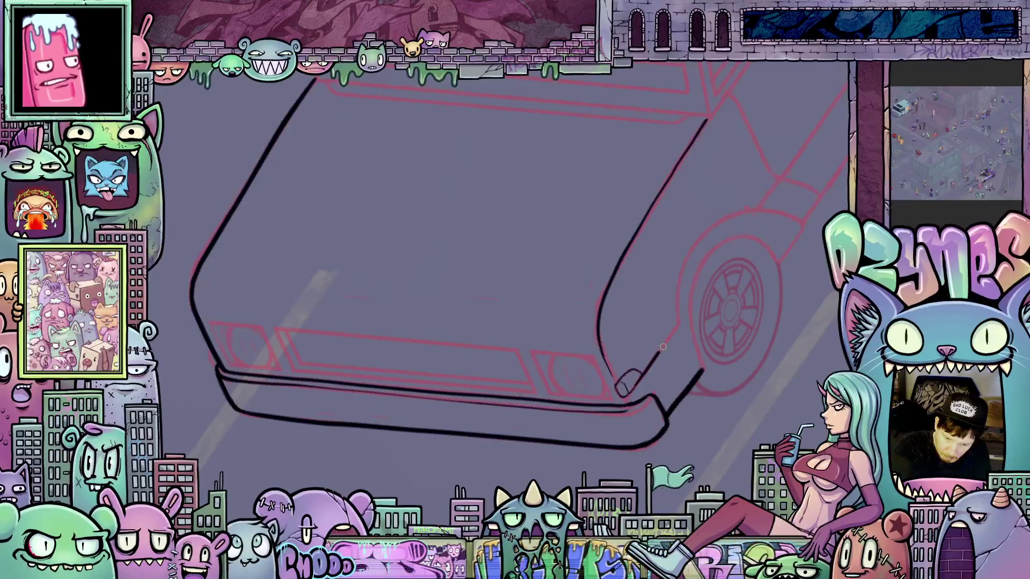
mouse_move(663, 347)
mouse_down()
mouse_move(584, 380)
mouse_move(598, 314)
mouse_move(649, 278)
mouse_up()
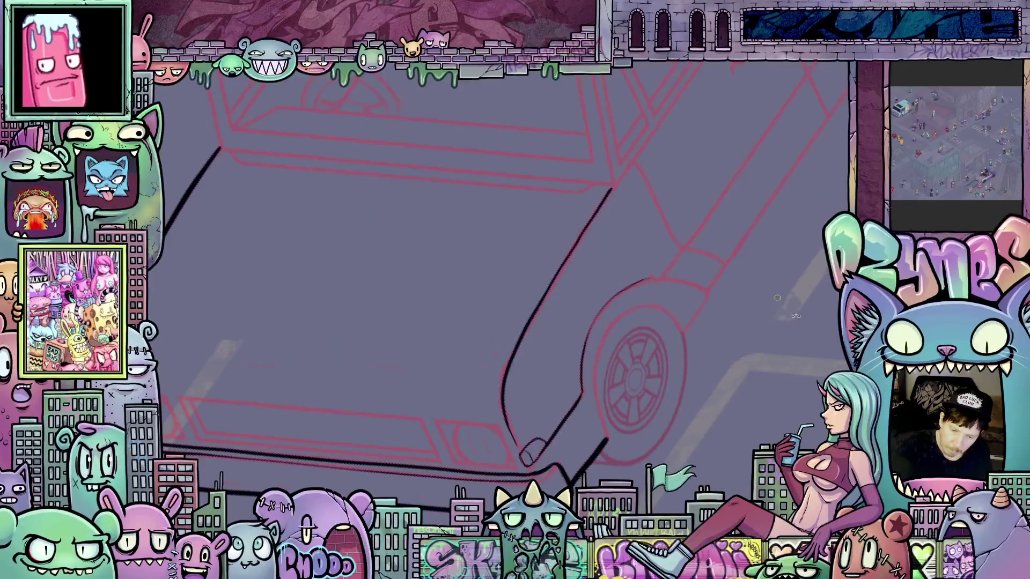
Ink the outer edge of the front wheel arch in black, then thicken and lengthen it.
drag(777, 298, 561, 449)
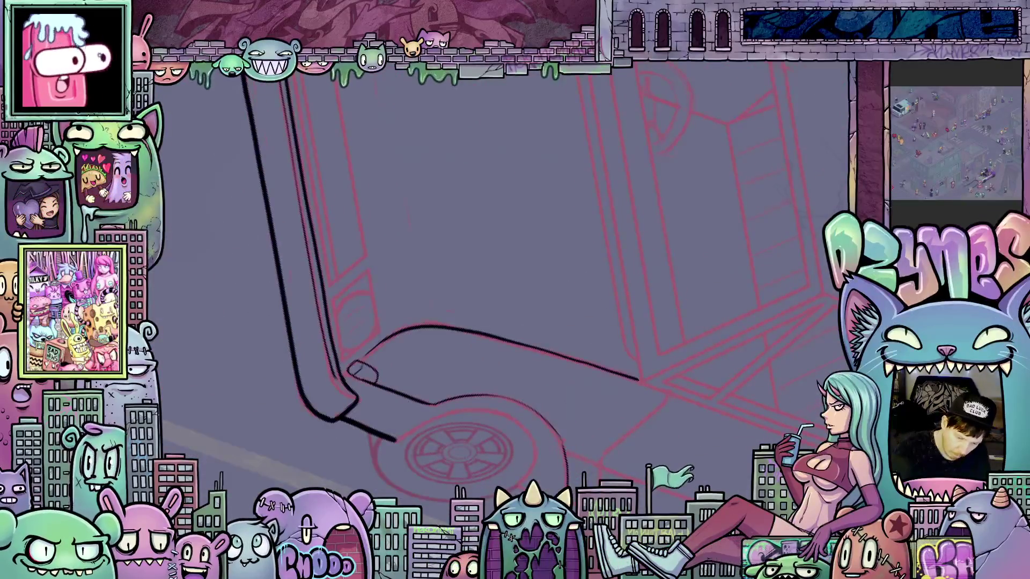
mouse_move(482, 376)
mouse_down()
mouse_move(419, 418)
mouse_move(361, 433)
mouse_move(372, 466)
mouse_up()
drag(500, 466, 568, 371)
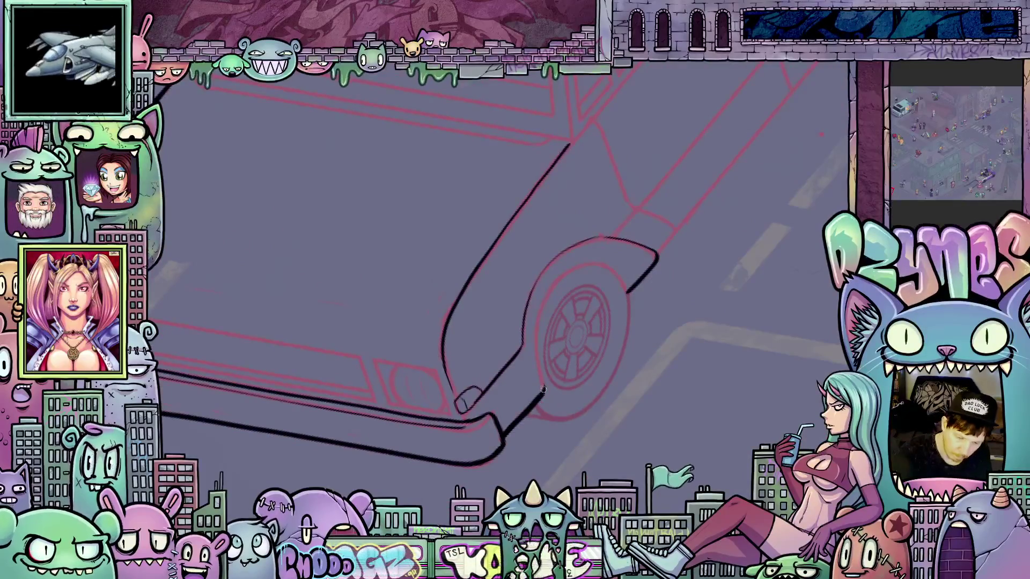
drag(536, 335, 560, 279)
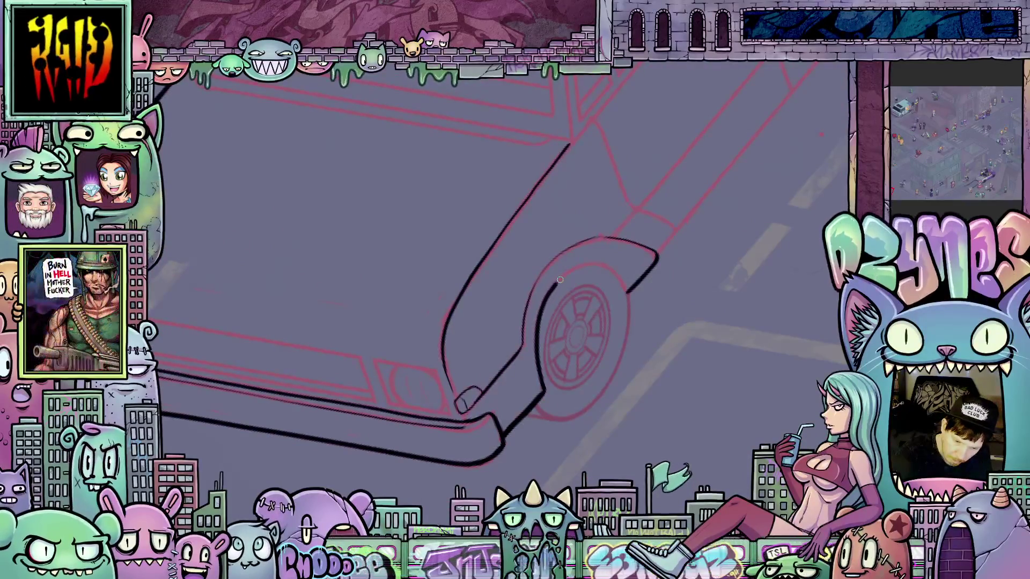
drag(658, 322, 545, 338)
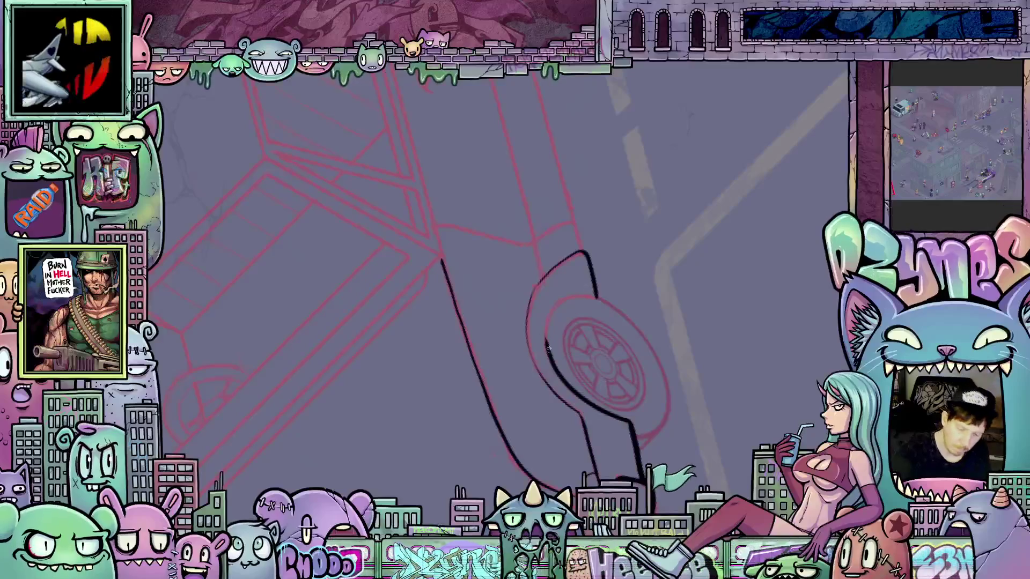
drag(548, 333, 551, 309)
Ink the inner arch edge and extend the black line down from the wheel arch.
mouse_move(648, 290)
mouse_down()
mouse_move(536, 349)
mouse_move(522, 376)
mouse_move(528, 394)
mouse_up()
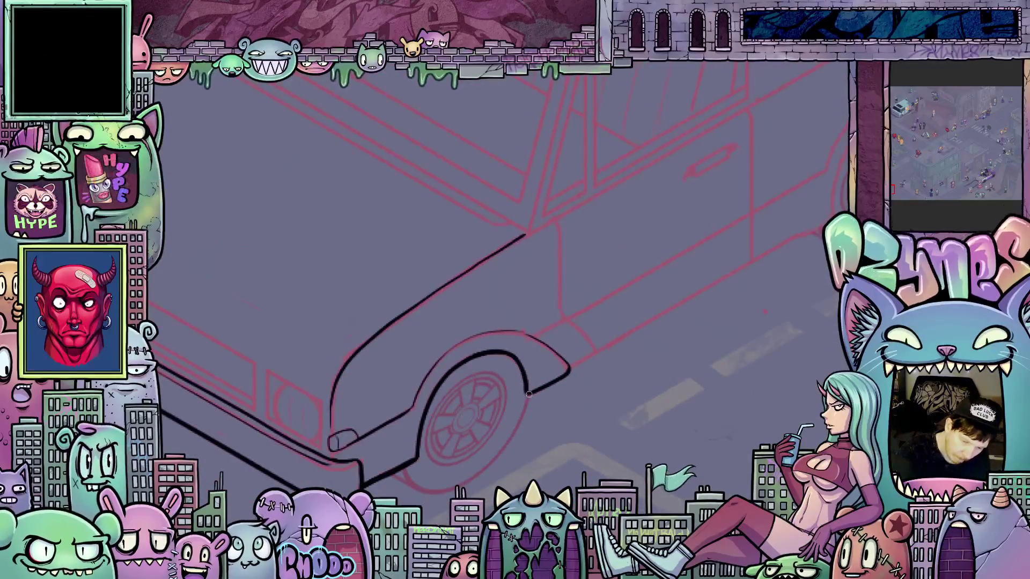
mouse_move(661, 402)
mouse_down()
mouse_move(681, 368)
mouse_move(662, 393)
mouse_move(657, 370)
mouse_up()
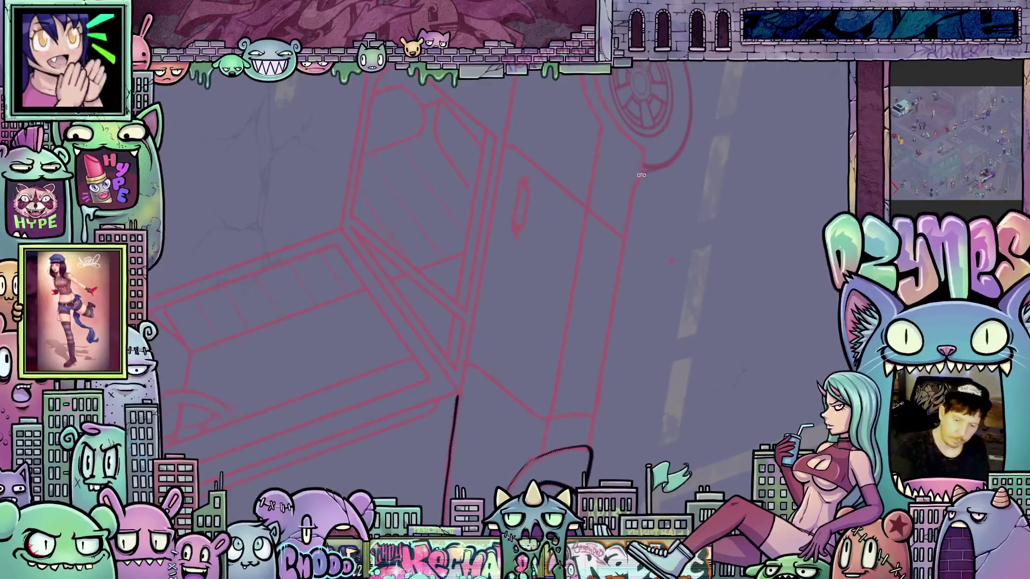
drag(644, 154, 643, 162)
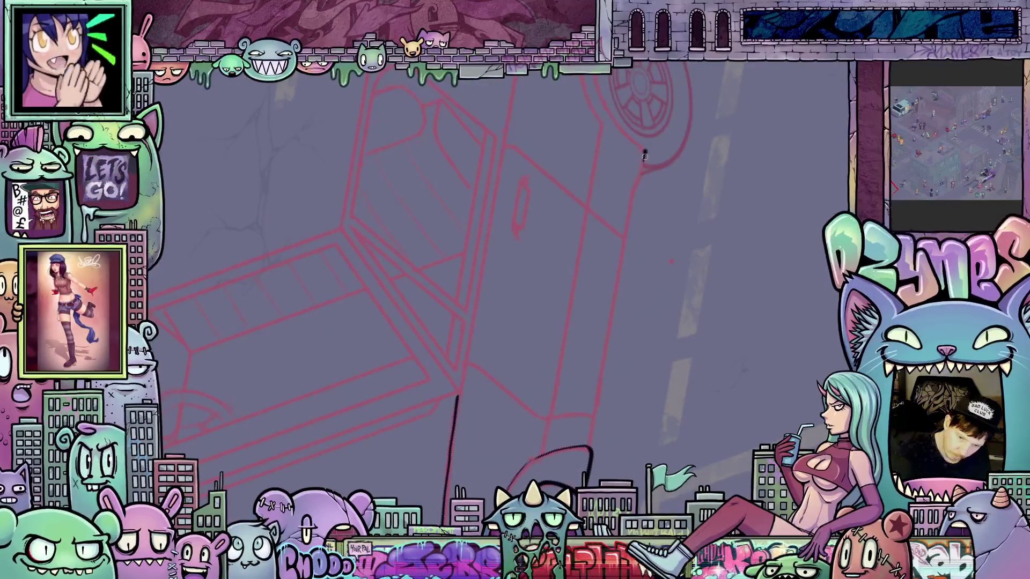
drag(626, 226, 584, 450)
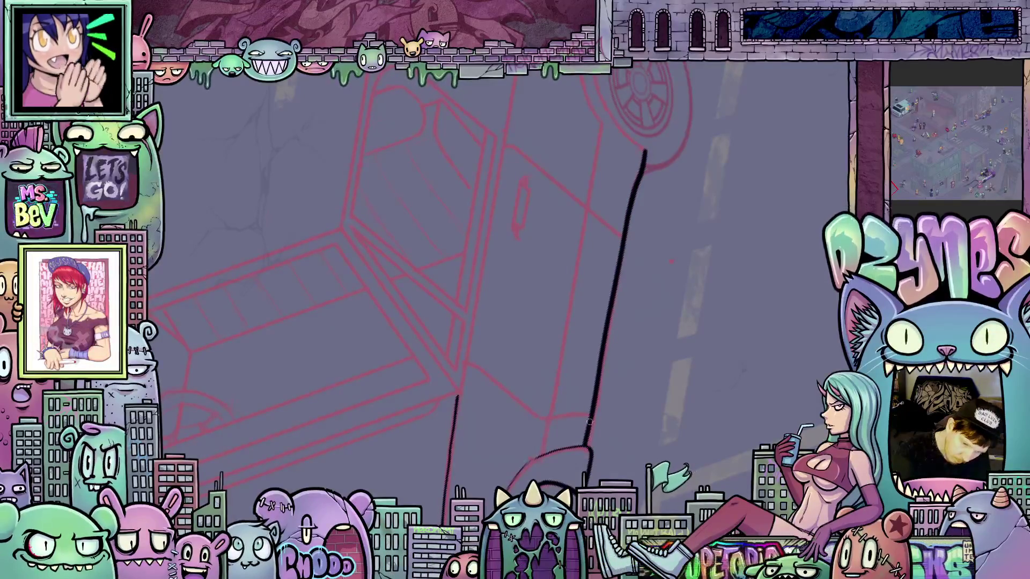
key(5)
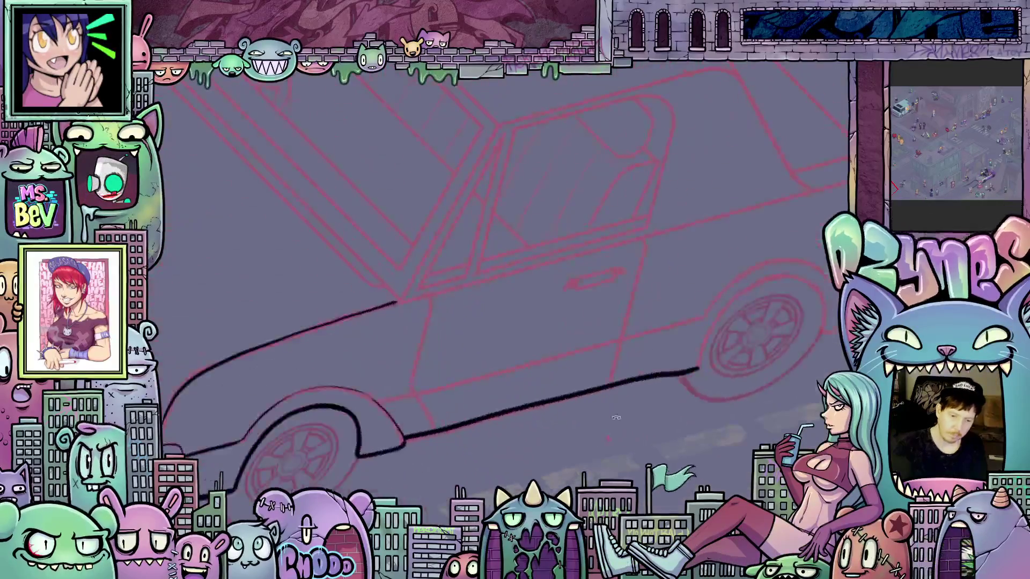
mouse_move(582, 452)
mouse_down()
mouse_move(665, 366)
mouse_move(673, 372)
mouse_move(762, 240)
mouse_up()
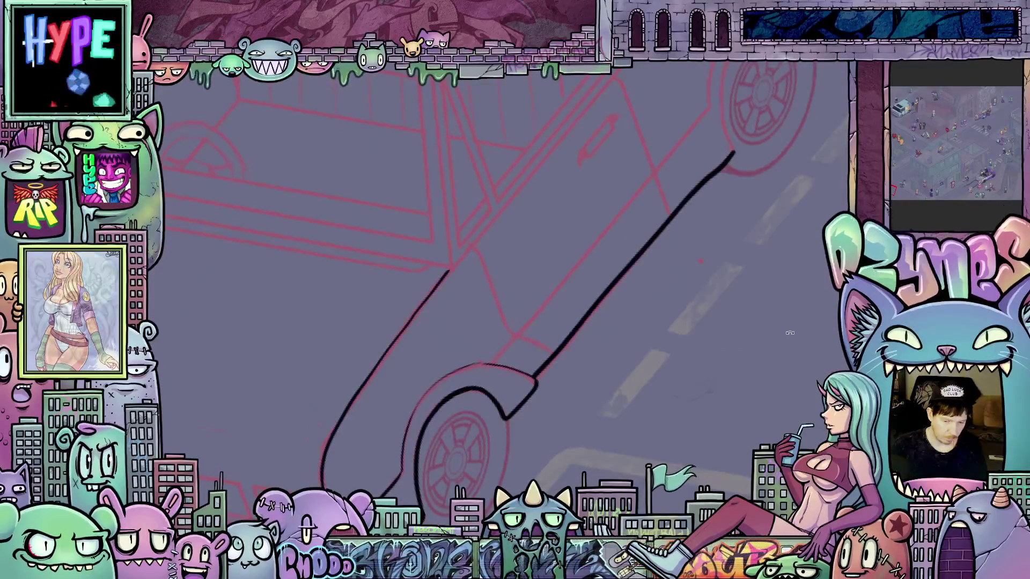
drag(790, 325, 786, 402)
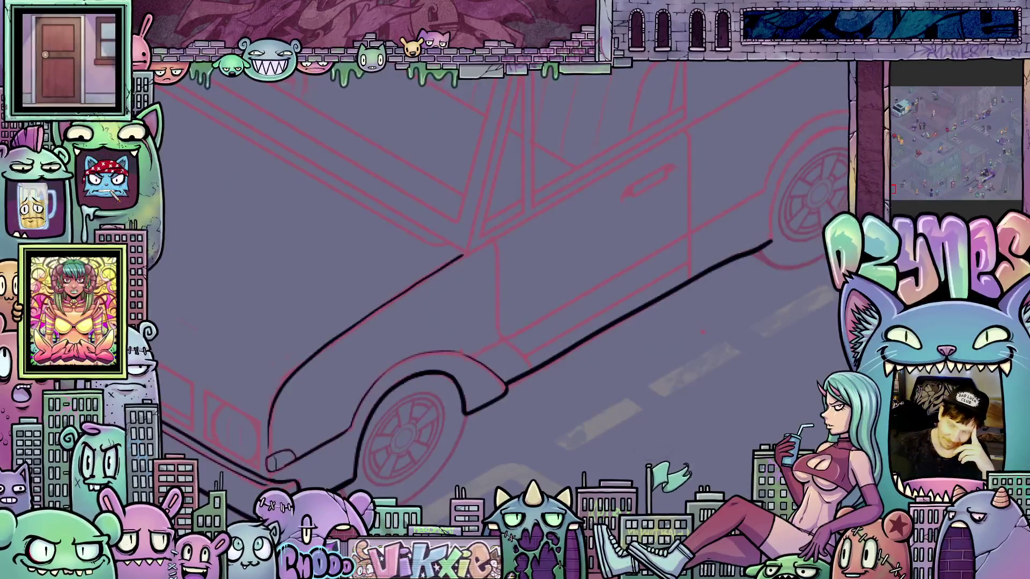
scroll(565, 361, down, 2)
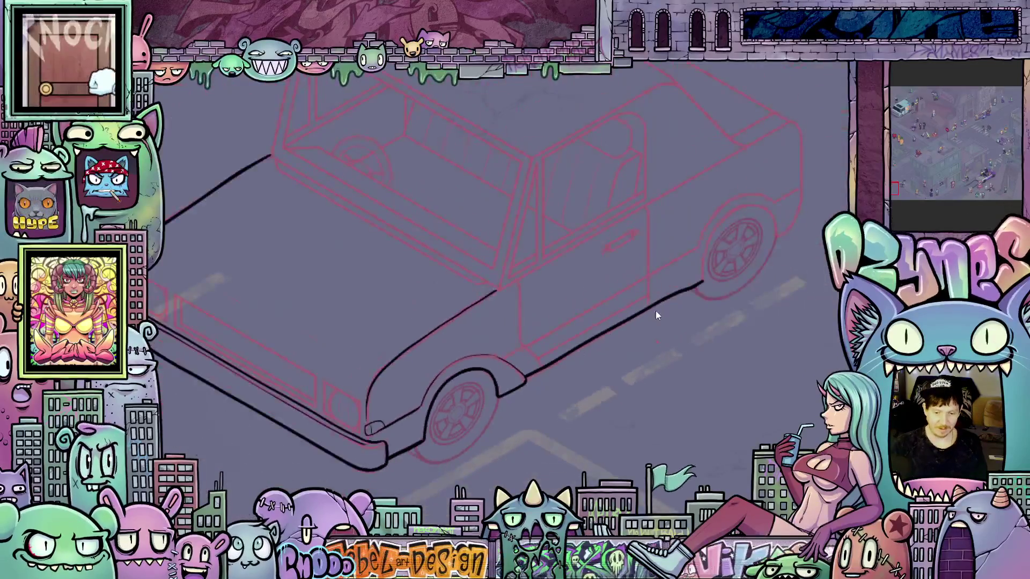
Zoom in and extend the black lower body line up toward the rear wheel arch.
mouse_move(718, 359)
mouse_down()
mouse_move(690, 421)
mouse_move(664, 430)
mouse_up()
scroll(664, 431, up, 4)
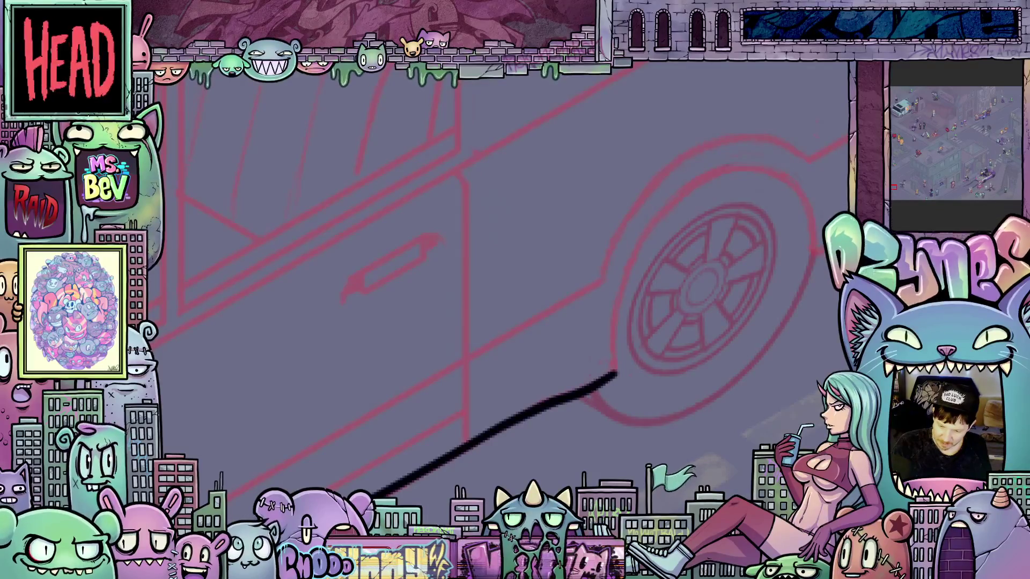
mouse_move(614, 374)
mouse_down()
mouse_move(614, 303)
mouse_move(632, 255)
mouse_move(668, 207)
mouse_move(724, 170)
mouse_move(643, 204)
mouse_move(477, 245)
mouse_move(593, 351)
mouse_move(589, 322)
mouse_move(590, 360)
mouse_up()
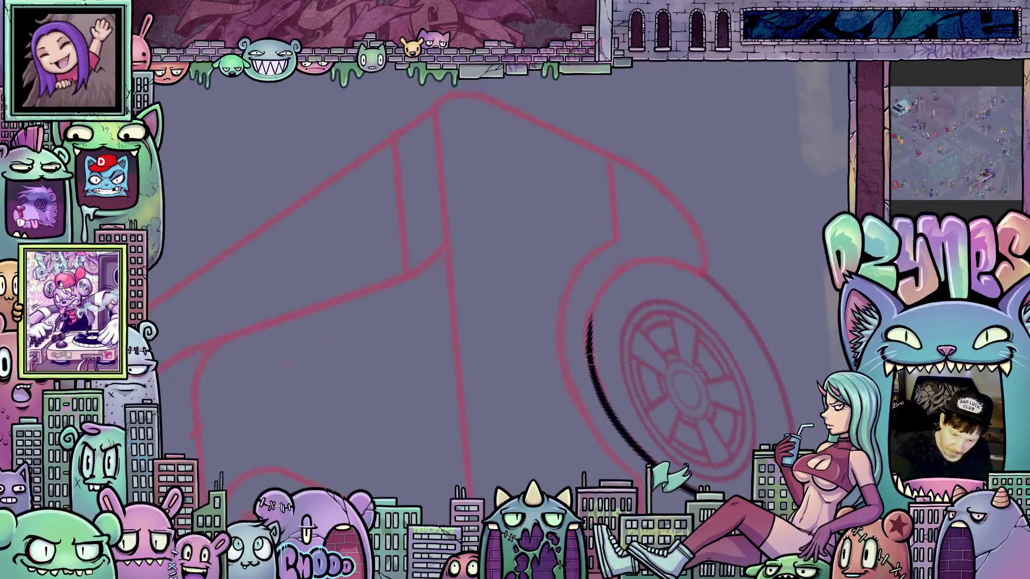
Ink the rear wheel arch's outer curve in black down to its lower end.
mouse_move(596, 310)
mouse_down()
mouse_move(638, 264)
mouse_move(599, 400)
mouse_move(622, 459)
mouse_up()
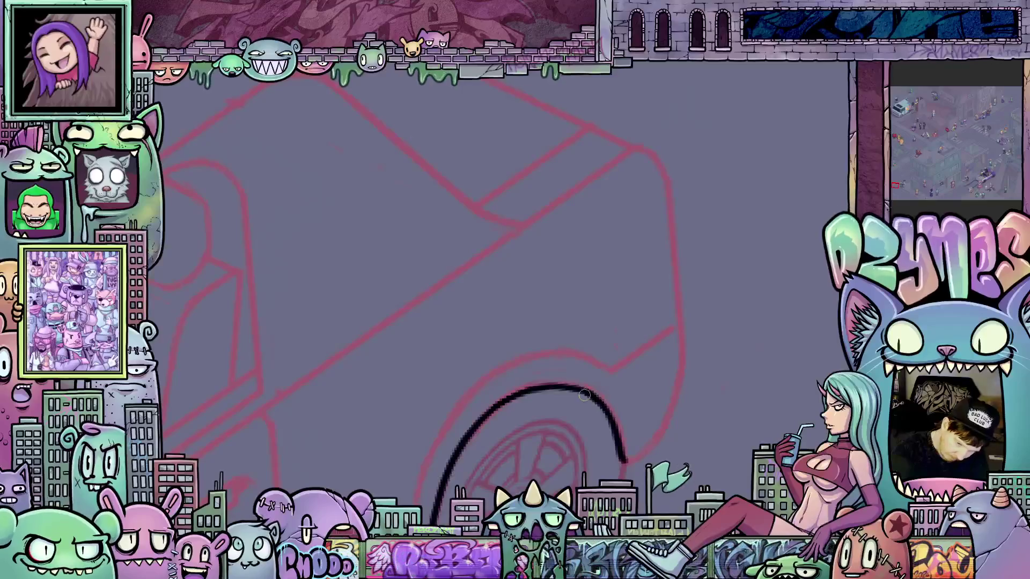
drag(612, 428, 499, 431)
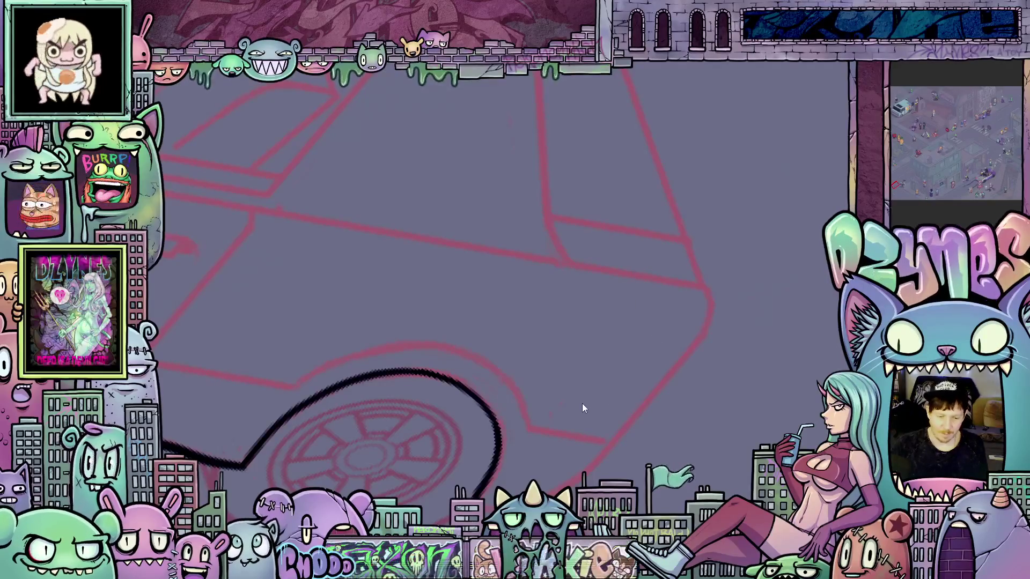
mouse_move(719, 436)
mouse_down()
mouse_move(708, 375)
mouse_move(708, 420)
mouse_move(665, 267)
mouse_up()
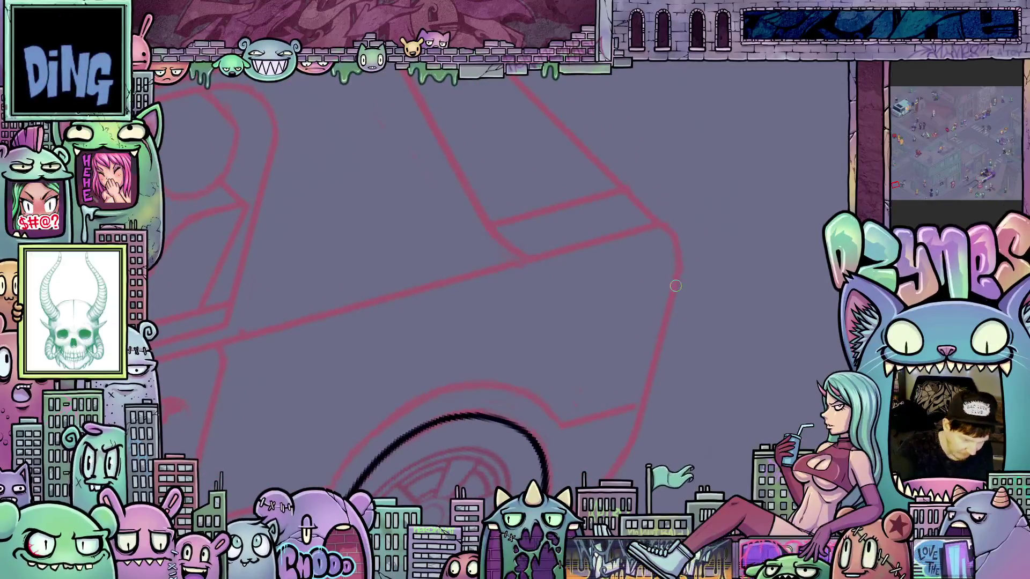
drag(679, 267, 673, 297)
mouse_move(662, 337)
mouse_down()
mouse_move(644, 398)
mouse_move(665, 402)
mouse_move(689, 391)
mouse_move(616, 281)
mouse_move(612, 348)
mouse_up()
mouse_move(596, 392)
mouse_down()
mouse_move(583, 409)
mouse_move(628, 338)
mouse_move(566, 167)
mouse_up()
Ink the short line above the arch, the thin inner arch edge and a long side line.
drag(550, 126, 544, 168)
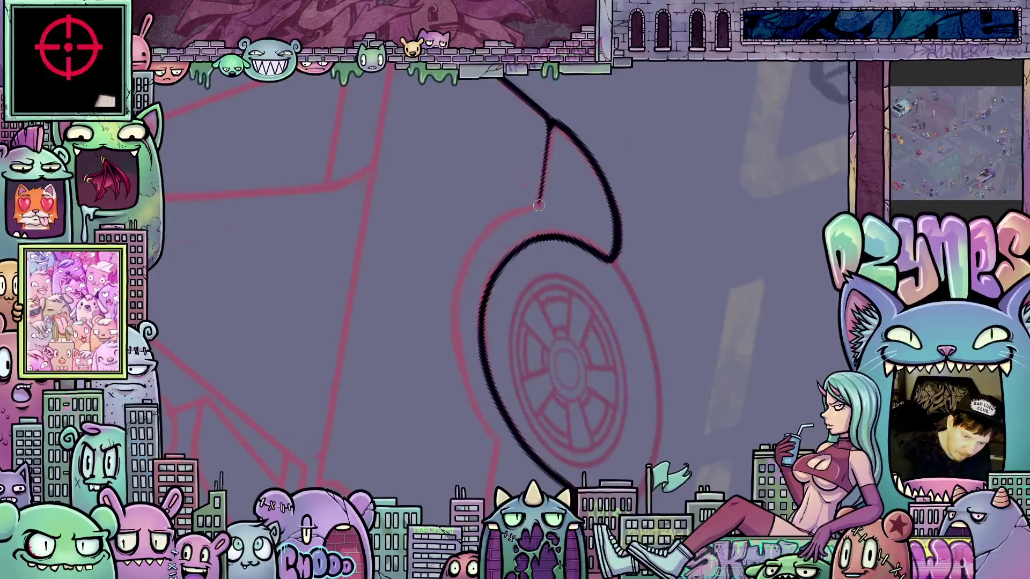
drag(485, 238, 458, 298)
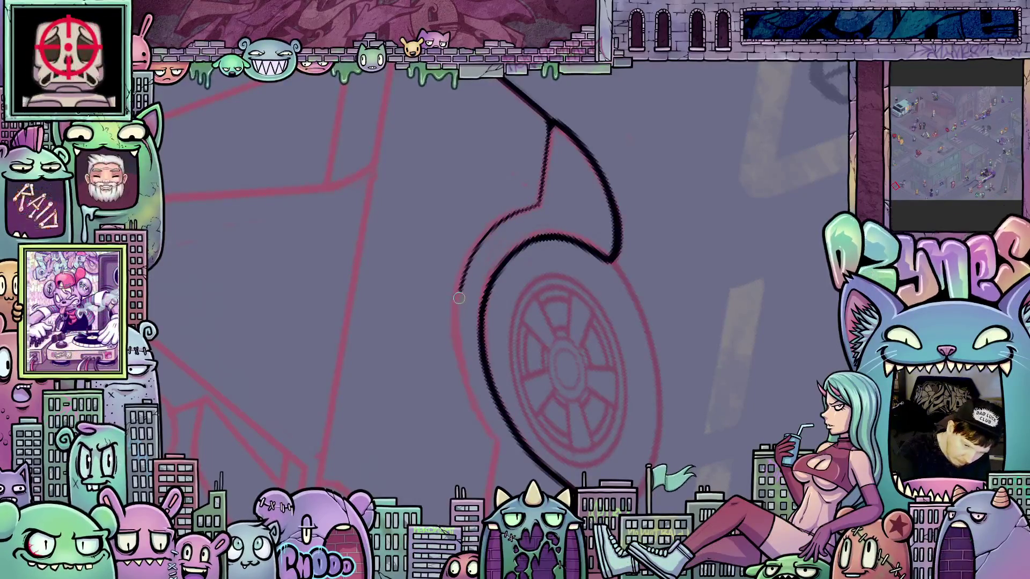
mouse_move(457, 337)
mouse_down()
mouse_move(498, 450)
mouse_move(537, 200)
mouse_move(590, 173)
mouse_move(611, 220)
mouse_up()
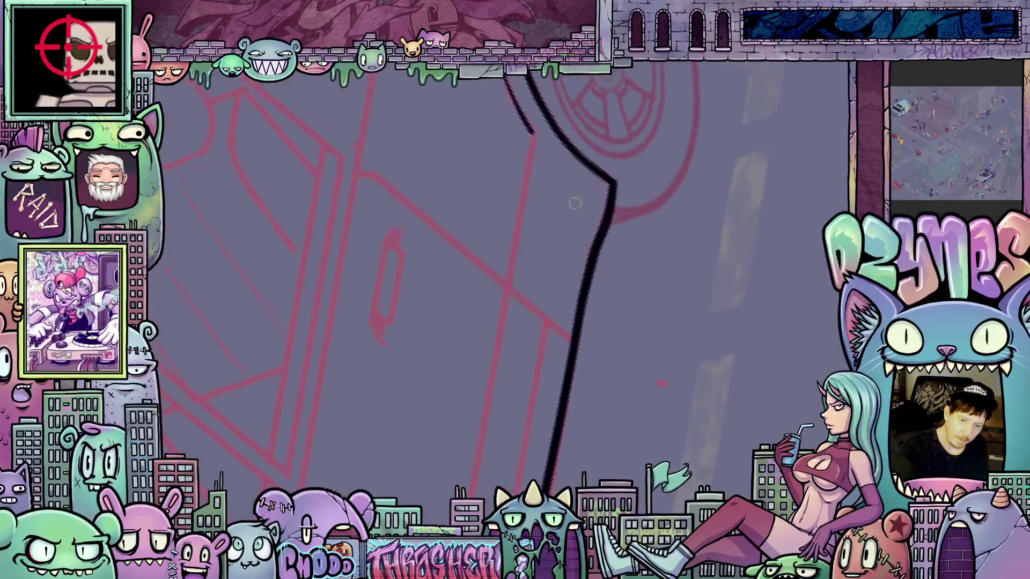
mouse_move(505, 77)
mouse_down()
mouse_move(523, 185)
mouse_move(508, 278)
mouse_up()
Rework the middle body line and ink another long stroke down the car's side.
mouse_move(518, 358)
mouse_down()
mouse_move(547, 81)
mouse_move(479, 440)
mouse_up()
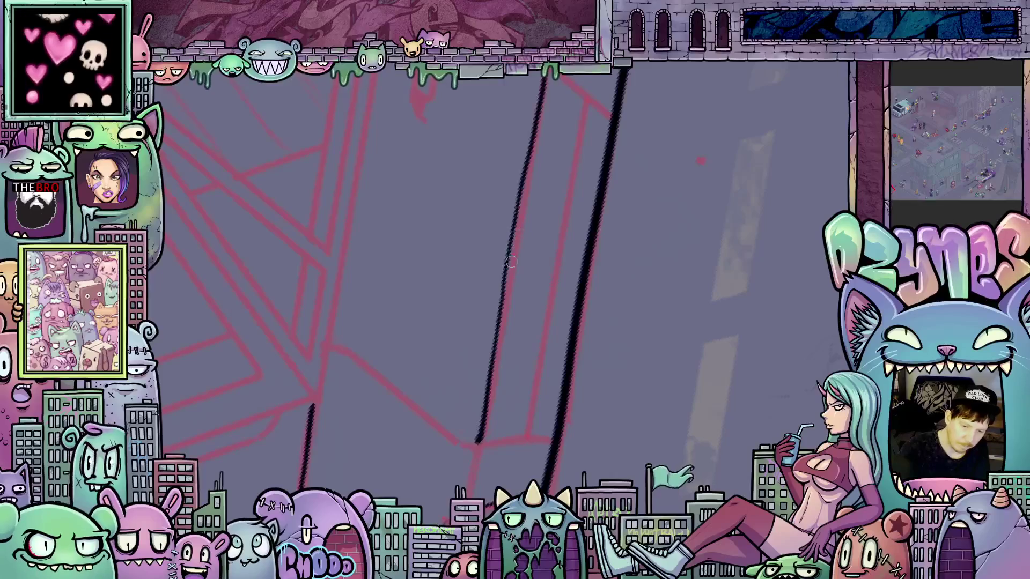
mouse_move(502, 300)
mouse_down()
mouse_move(522, 162)
mouse_move(507, 303)
mouse_up()
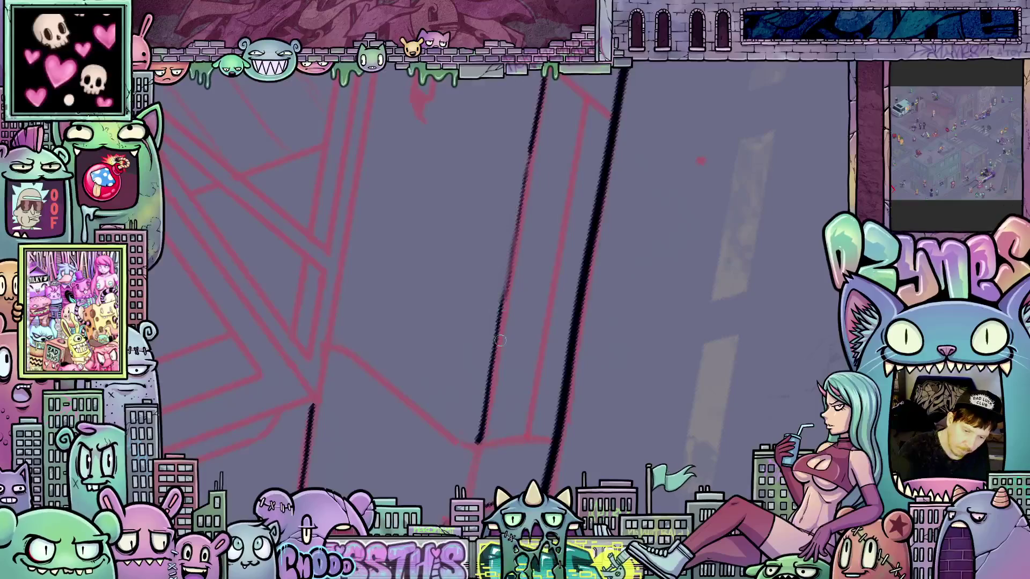
scroll(537, 268, down, 5)
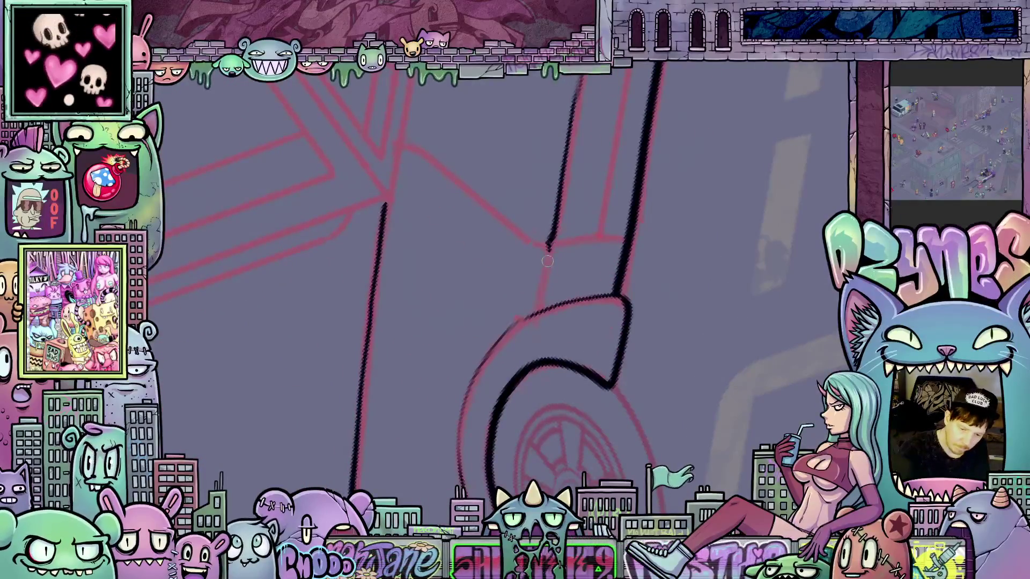
scroll(541, 262, up, 5)
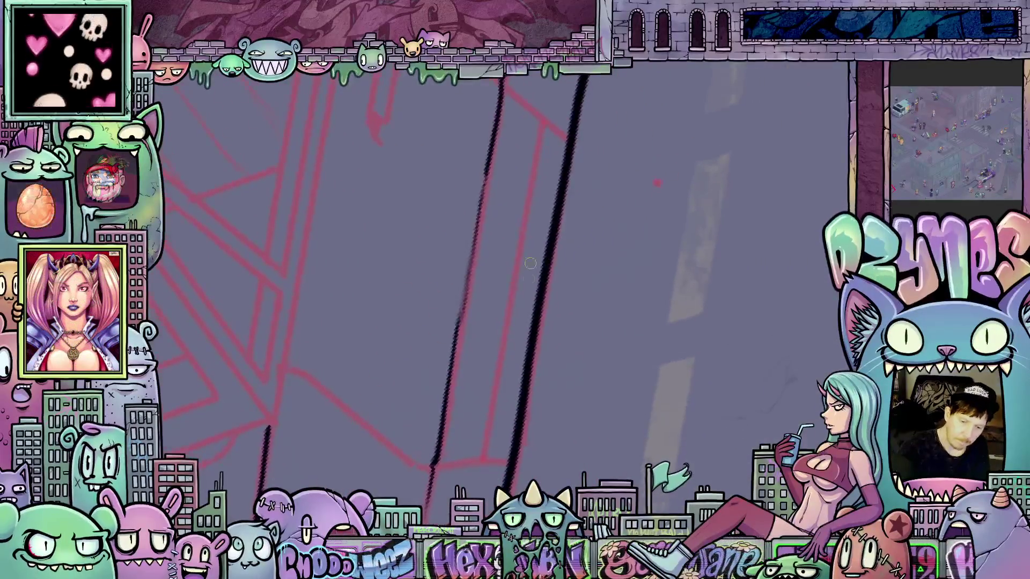
drag(540, 130, 476, 464)
Ink the curved body line near the door and the door's rear edge.
drag(667, 369, 536, 316)
mouse_move(485, 152)
mouse_down()
mouse_move(454, 309)
mouse_move(464, 330)
mouse_up()
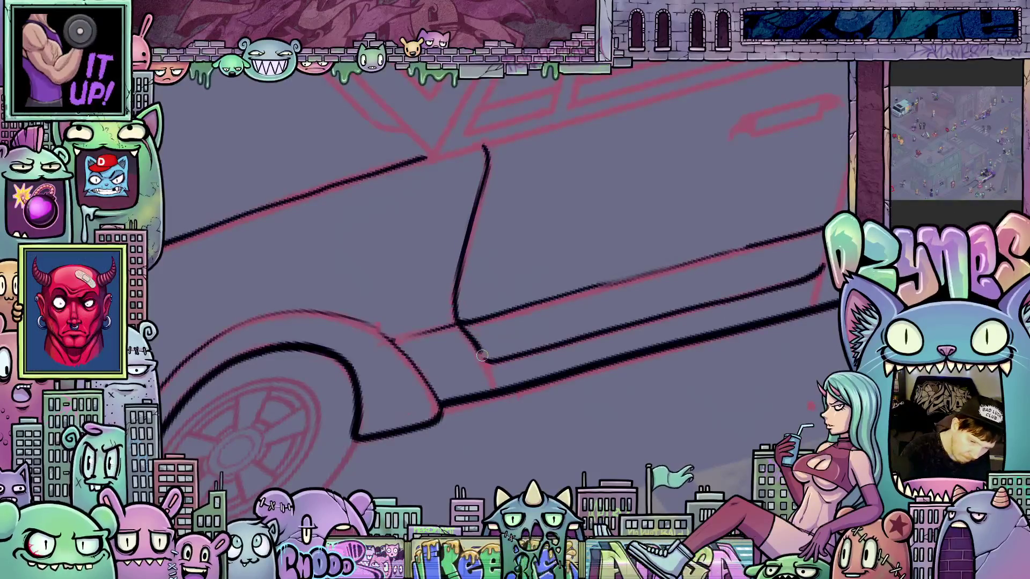
mouse_move(764, 336)
mouse_down()
mouse_move(614, 391)
mouse_move(630, 191)
mouse_up()
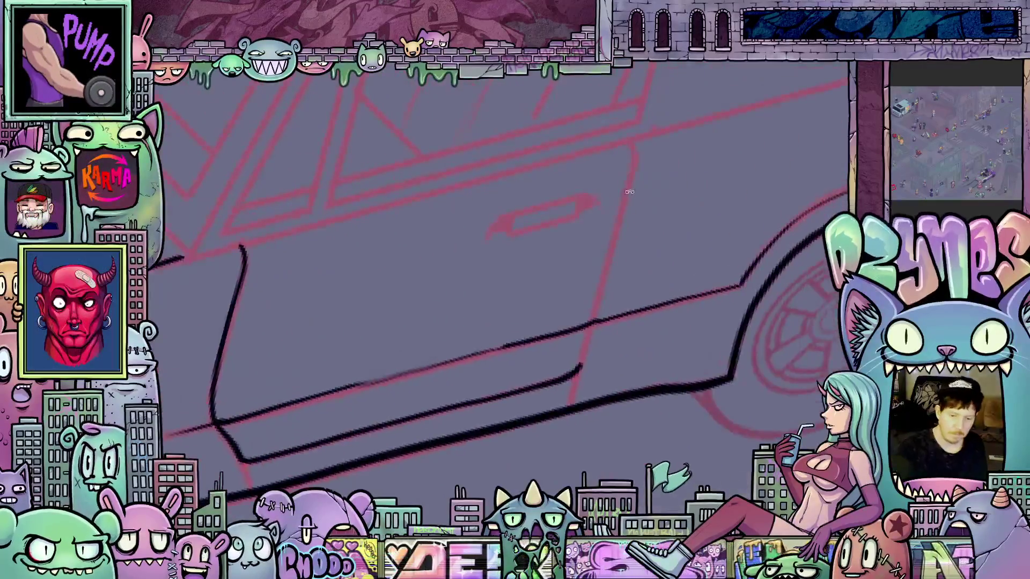
mouse_move(632, 150)
mouse_down()
mouse_move(597, 317)
mouse_move(568, 373)
mouse_up()
scroll(767, 374, down, 5)
drag(767, 373, 716, 304)
scroll(699, 259, up, 5)
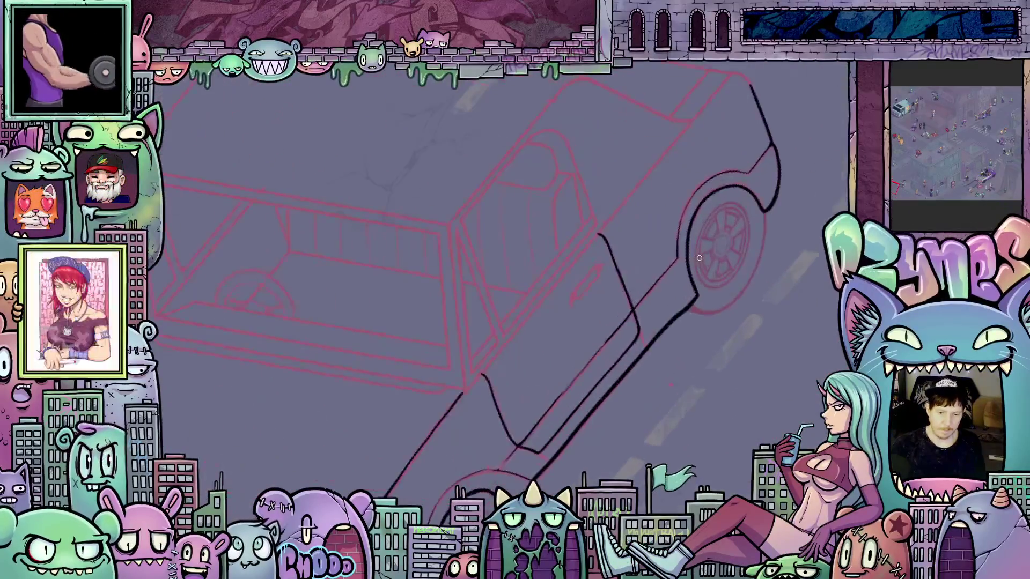
mouse_move(690, 195)
mouse_down()
mouse_move(665, 323)
mouse_move(611, 374)
mouse_up()
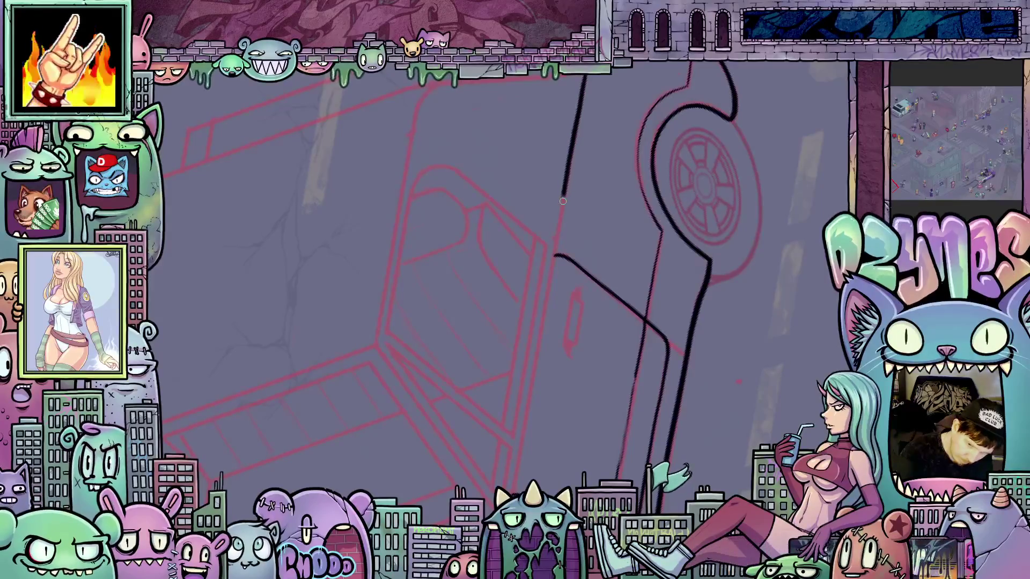
Extend the black pillar line down the car's side and add a short body stroke.
drag(562, 201, 556, 239)
drag(535, 359, 513, 491)
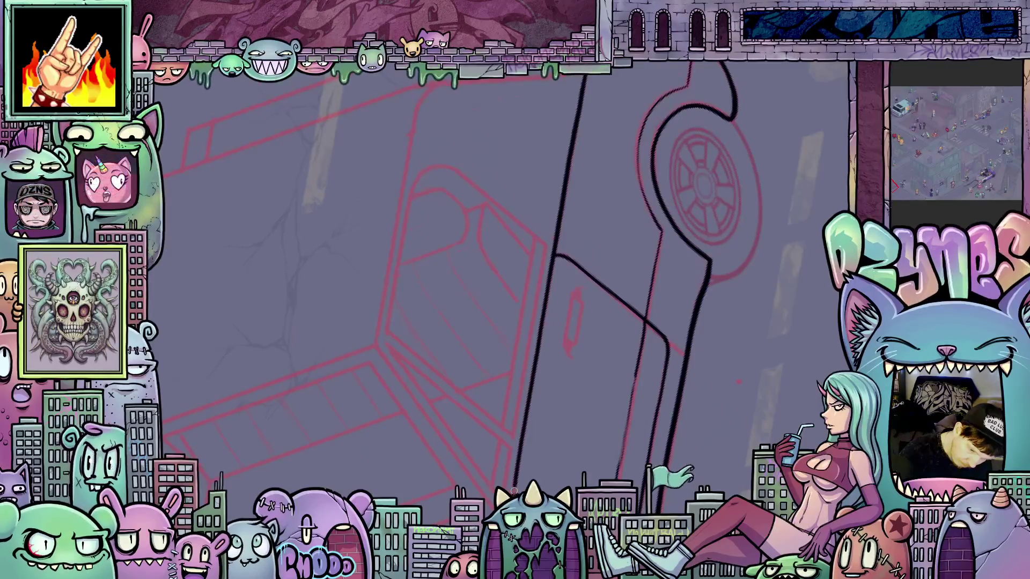
mouse_move(691, 276)
mouse_down()
mouse_move(687, 326)
mouse_move(655, 401)
mouse_move(655, 391)
mouse_move(665, 422)
mouse_move(648, 423)
mouse_up()
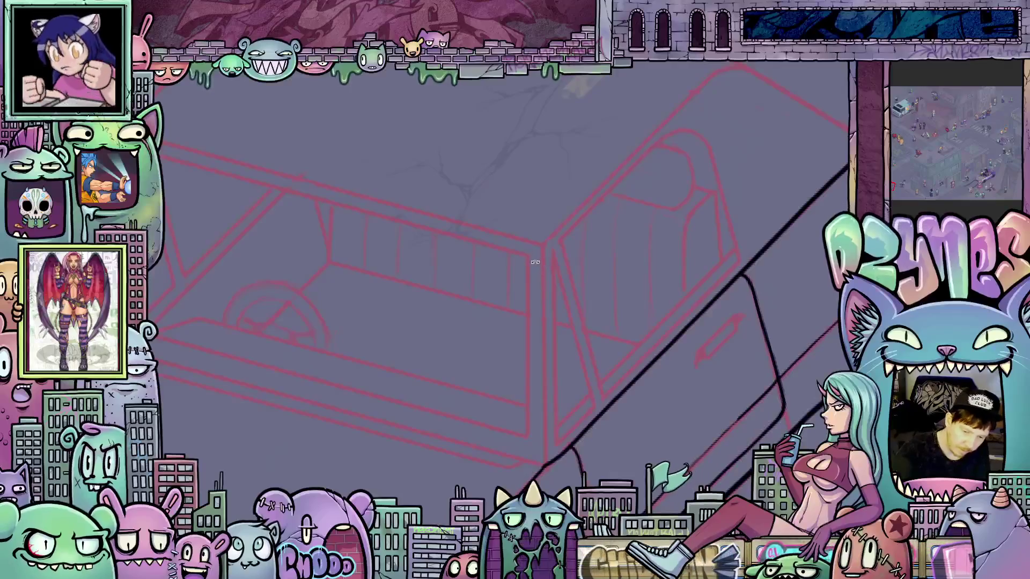
mouse_move(573, 325)
mouse_down()
mouse_move(620, 317)
mouse_move(697, 330)
mouse_move(700, 481)
mouse_move(702, 401)
mouse_move(574, 338)
mouse_up()
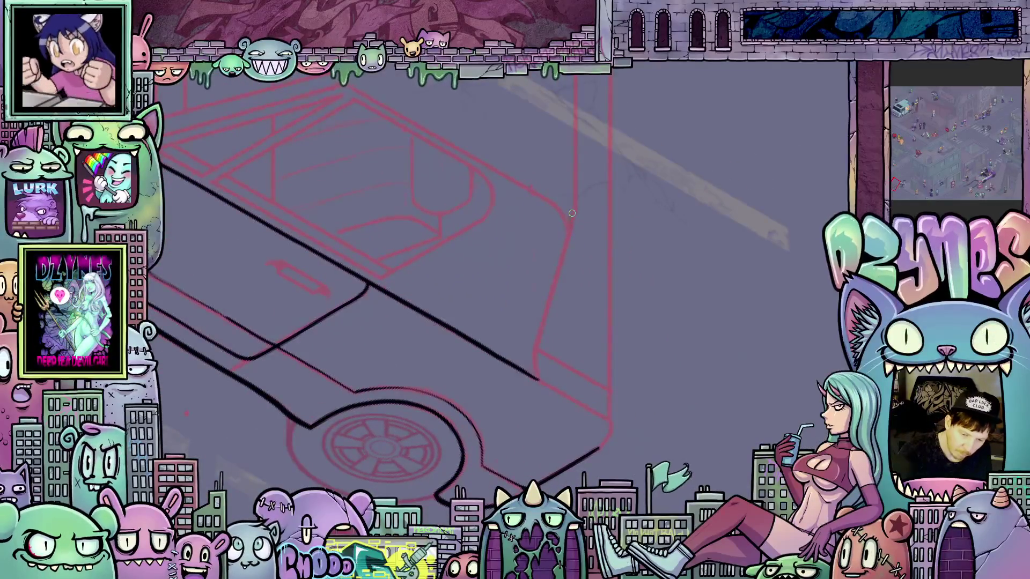
drag(572, 214, 538, 369)
Ink the roof outline as a long black stroke across the top of the car.
drag(544, 385, 462, 371)
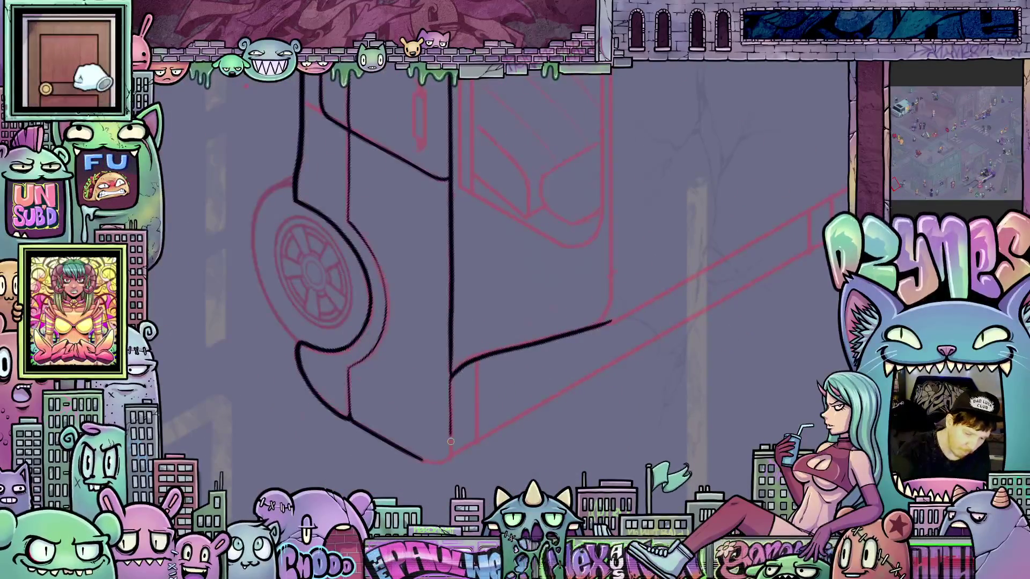
mouse_move(450, 441)
mouse_down()
mouse_move(720, 351)
mouse_move(601, 357)
mouse_move(563, 404)
mouse_move(529, 248)
mouse_up()
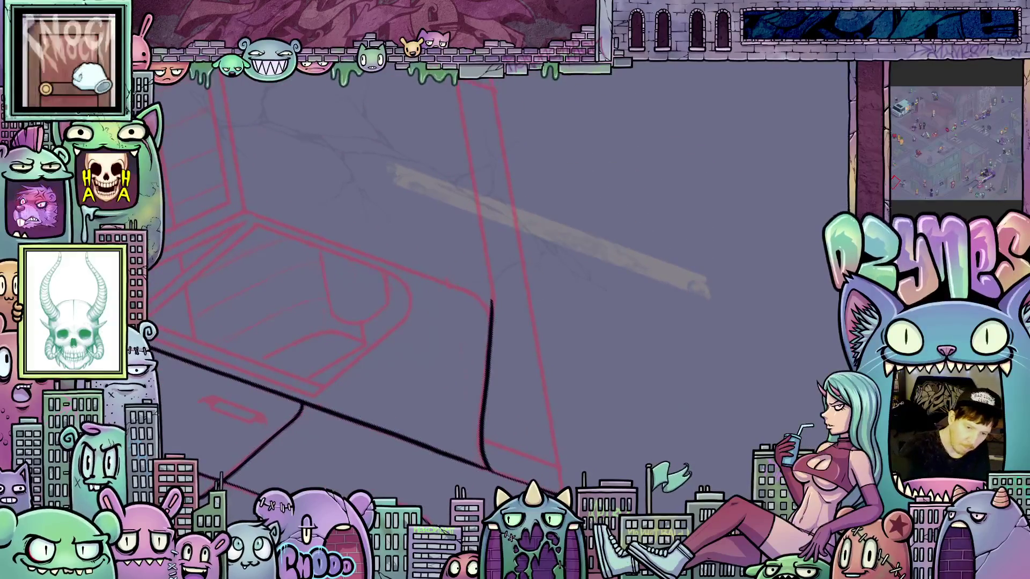
drag(489, 82, 504, 158)
mouse_move(512, 214)
mouse_down()
mouse_move(562, 488)
mouse_move(644, 375)
mouse_move(685, 242)
mouse_up()
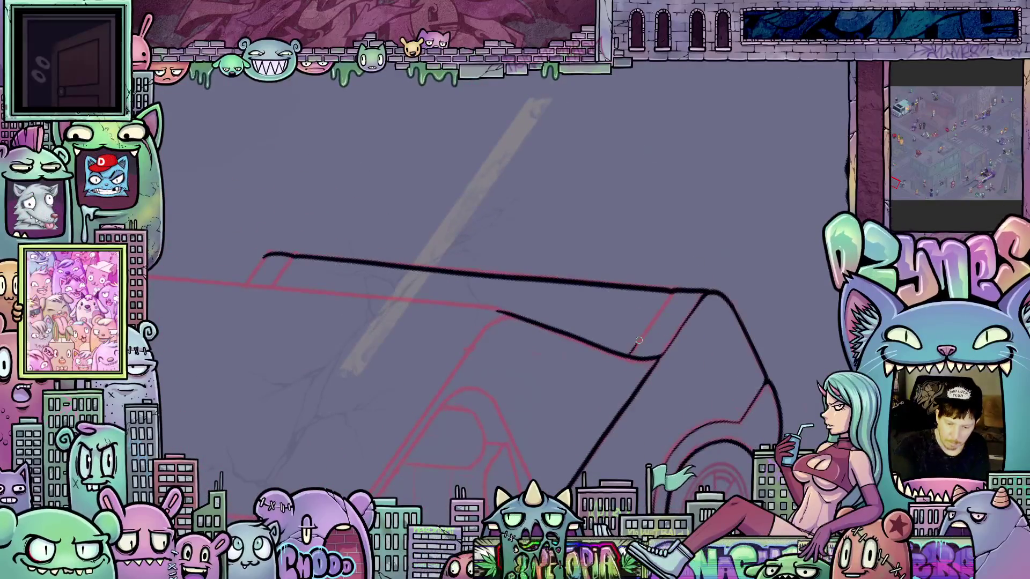
mouse_move(662, 318)
mouse_down()
mouse_move(670, 391)
mouse_move(519, 307)
mouse_move(518, 295)
mouse_move(493, 295)
mouse_up()
mouse_move(758, 297)
mouse_down()
mouse_move(666, 445)
mouse_move(708, 408)
mouse_move(725, 352)
mouse_up()
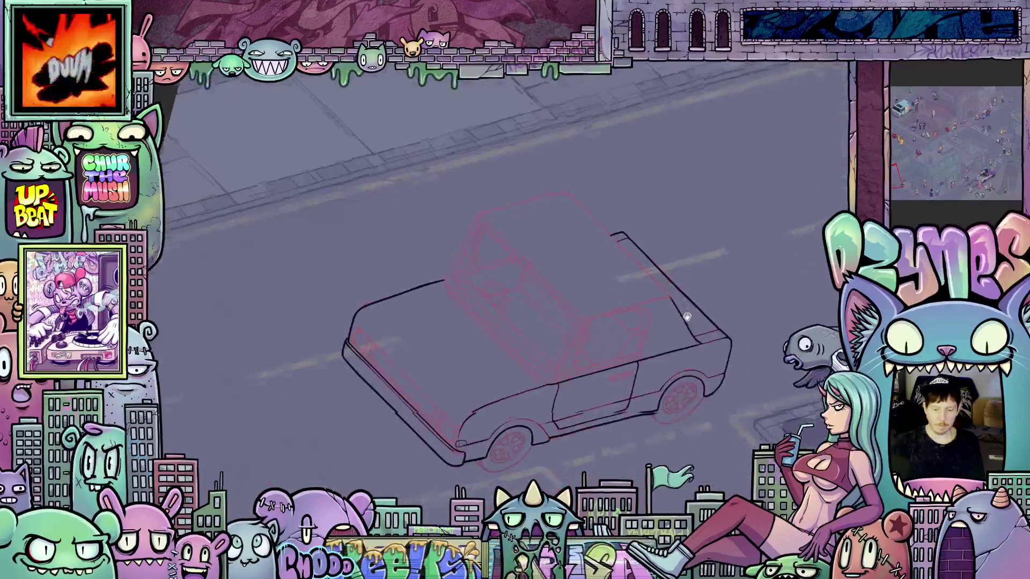
scroll(726, 352, down, 3)
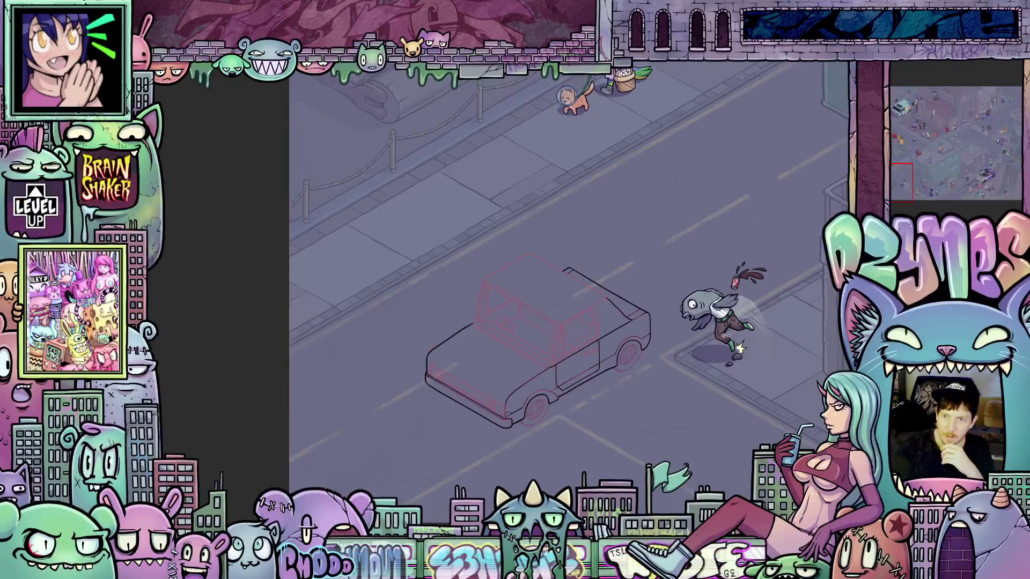
click(583, 356)
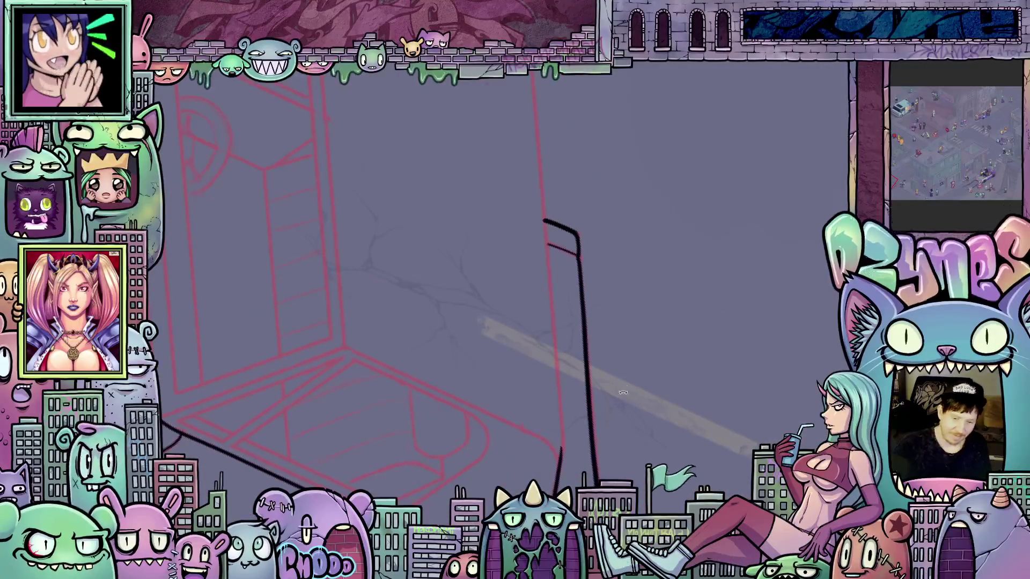
Ink a long vertical black edge along the red sketch and a short diagonal corner stroke.
drag(532, 91, 539, 153)
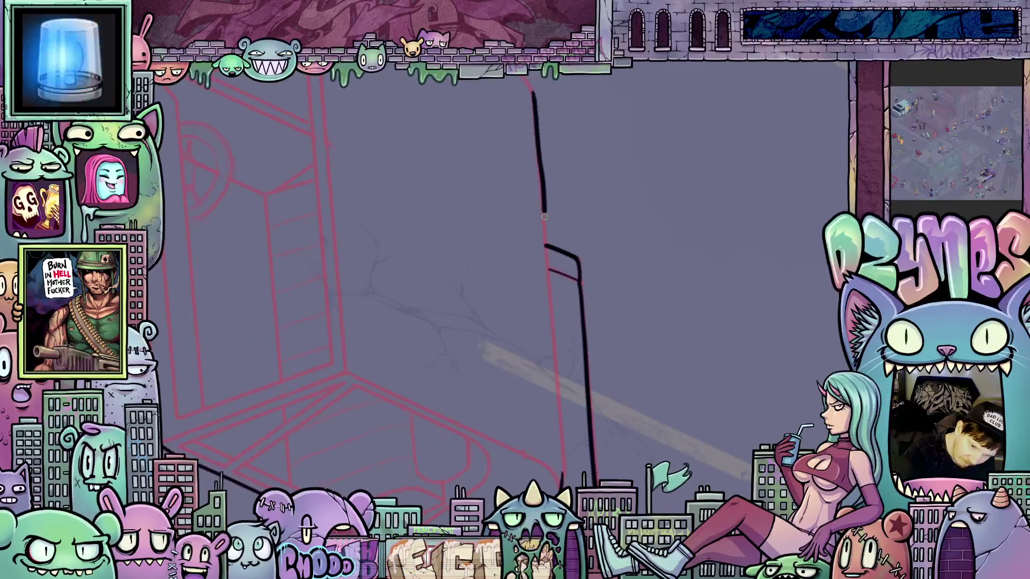
drag(546, 252, 549, 291)
drag(554, 337, 561, 449)
mouse_move(672, 386)
mouse_down()
mouse_move(698, 290)
mouse_move(642, 155)
mouse_up()
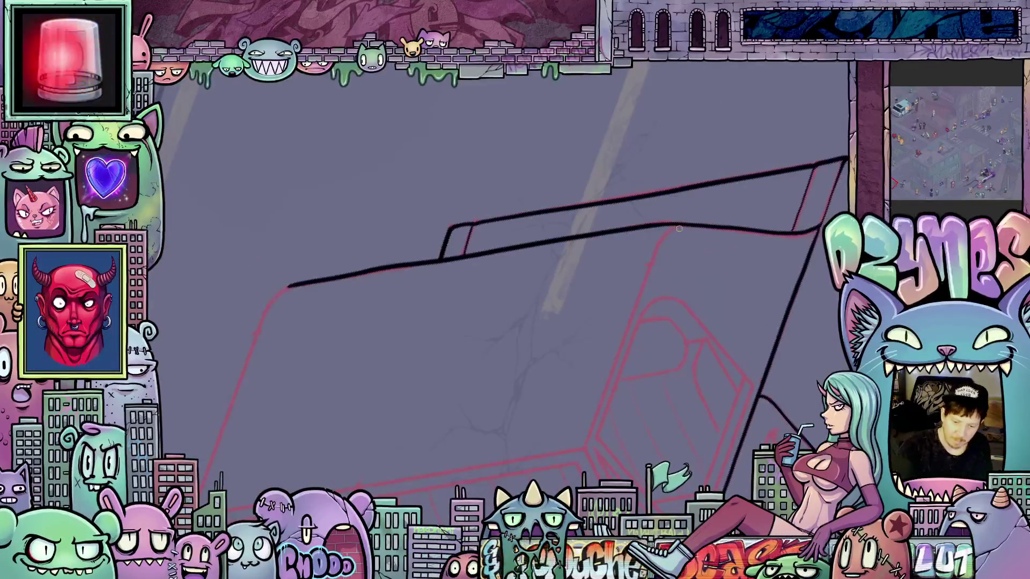
drag(679, 229, 658, 249)
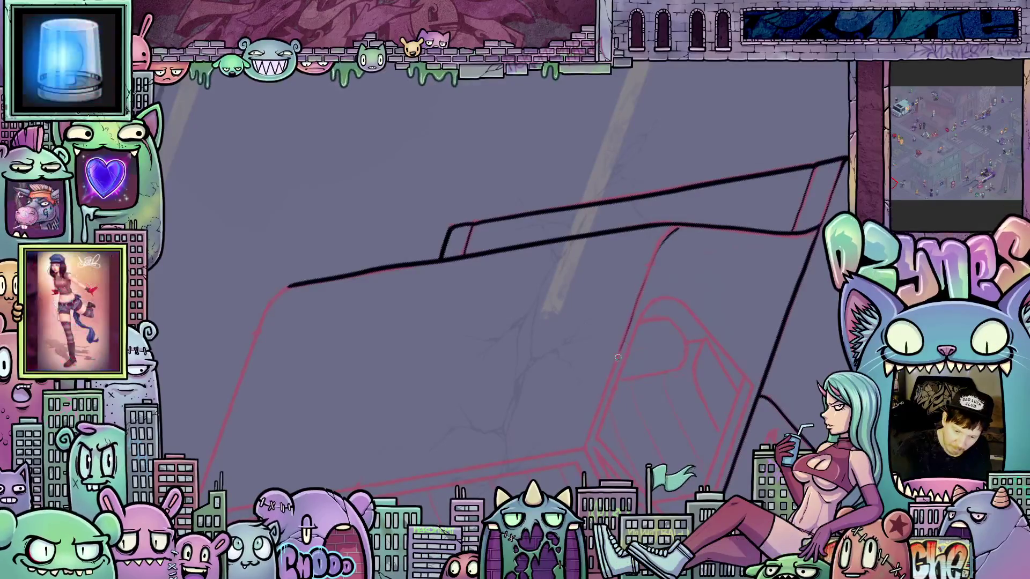
mouse_move(584, 446)
mouse_down()
mouse_move(470, 455)
mouse_move(382, 398)
mouse_up()
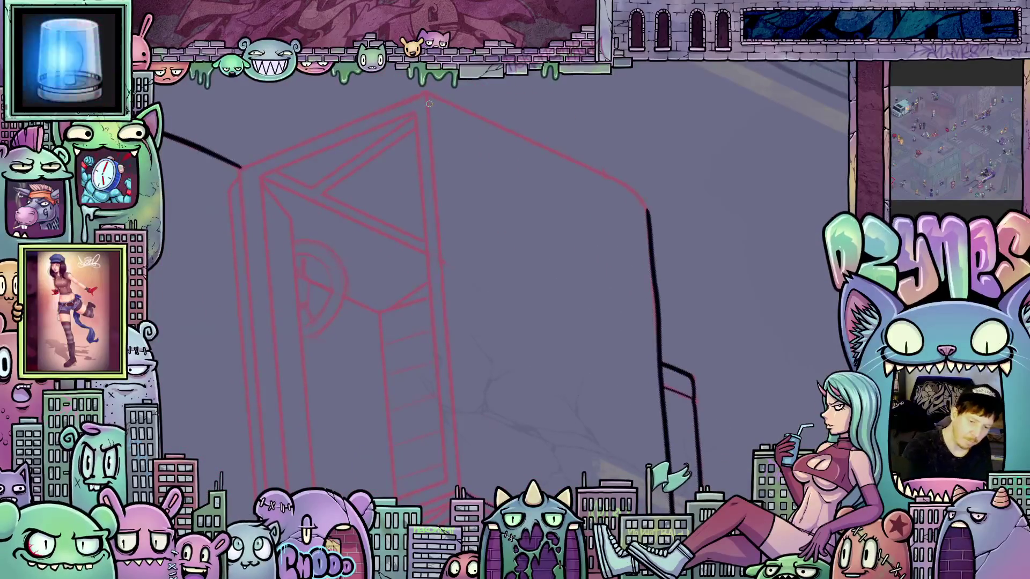
Ink another vertical edge and curve a line down around the next corner.
drag(429, 96, 429, 119)
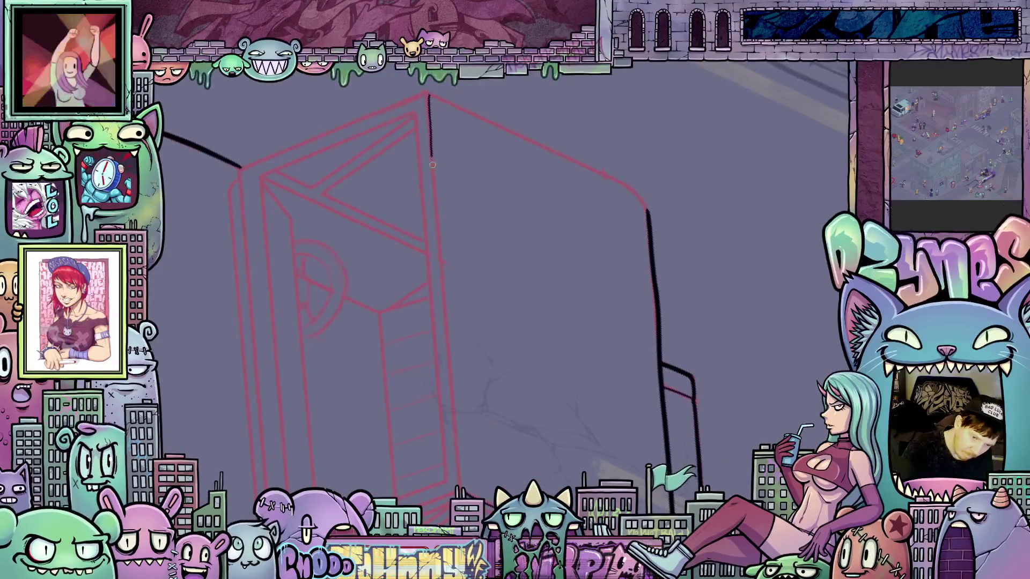
drag(440, 261, 454, 418)
drag(643, 268, 579, 311)
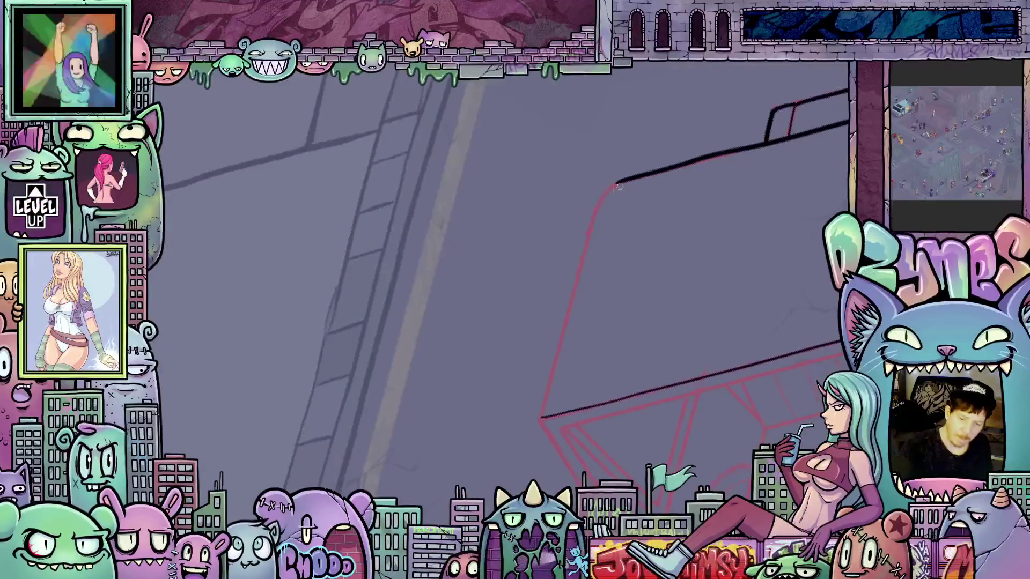
drag(622, 181, 595, 213)
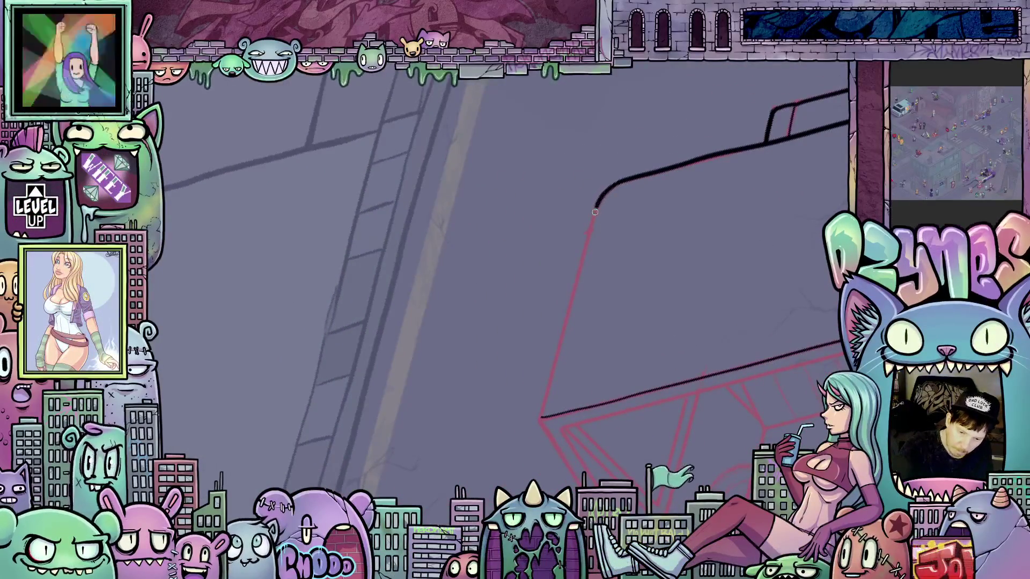
drag(583, 250, 573, 289)
drag(567, 325, 543, 421)
Zoom in on the sketched box and ink its corner edge downward.
drag(761, 340, 717, 376)
scroll(471, 221, up, 2)
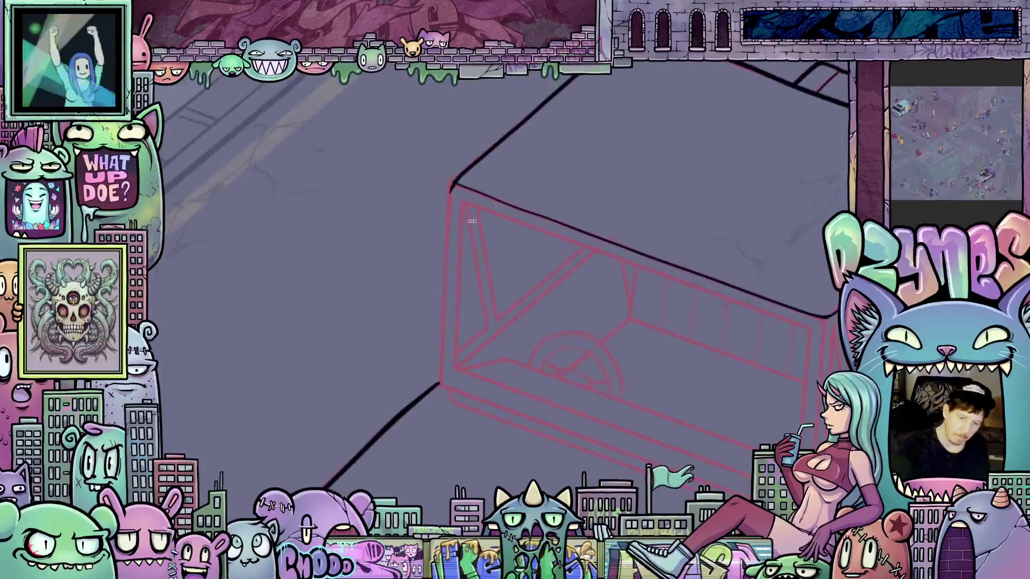
drag(453, 185, 445, 288)
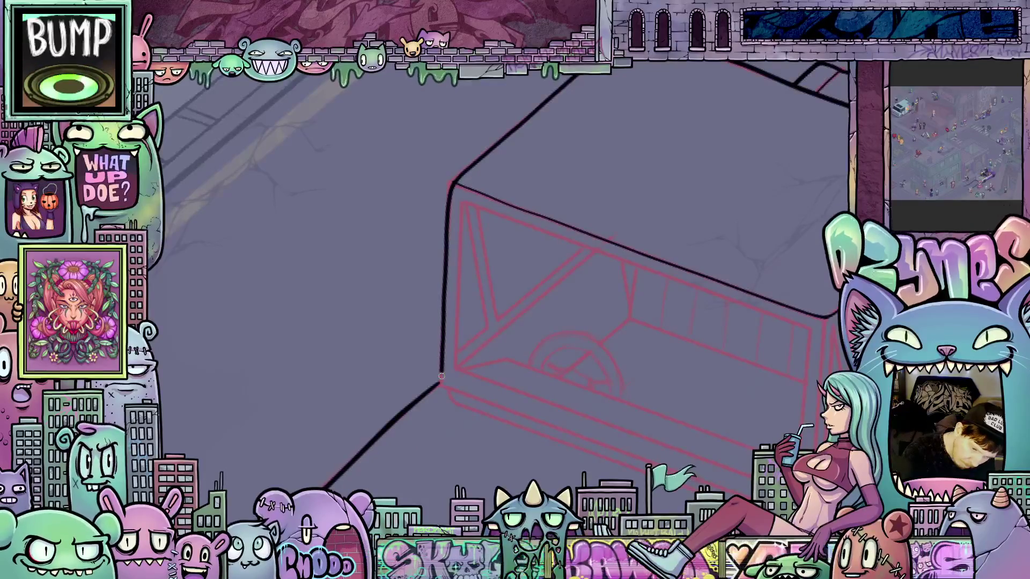
mouse_move(441, 376)
mouse_down()
mouse_move(565, 282)
mouse_move(542, 264)
mouse_up()
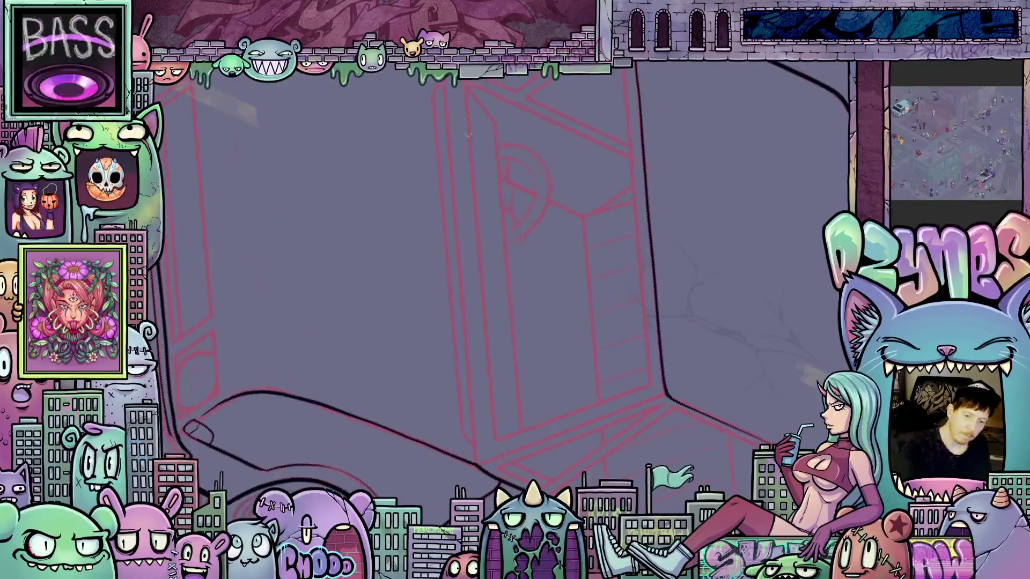
Ink two more box edges from the top down to the base.
drag(444, 87, 451, 159)
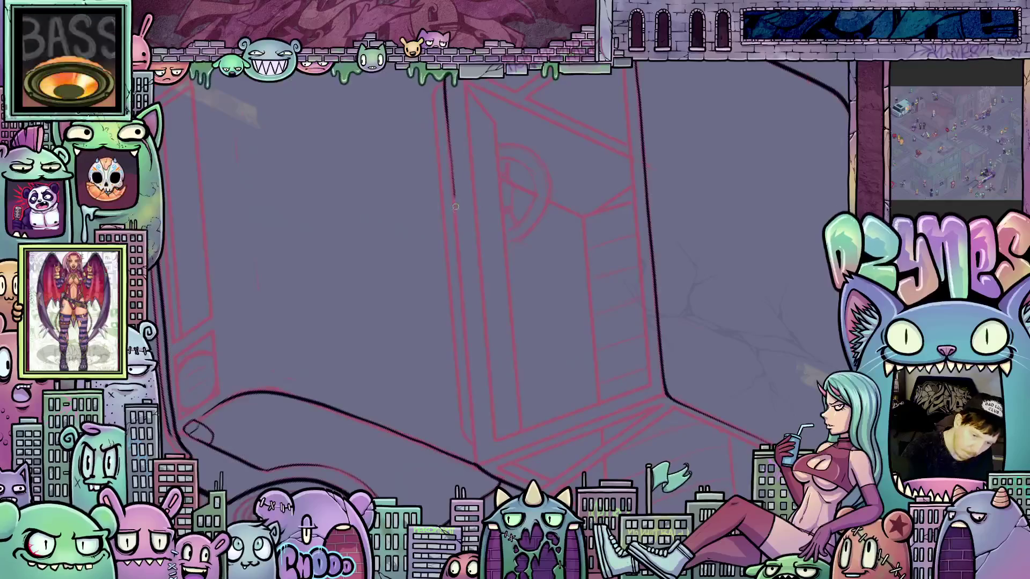
drag(455, 207, 459, 257)
mouse_move(468, 371)
mouse_down()
mouse_move(475, 452)
mouse_move(494, 492)
mouse_up()
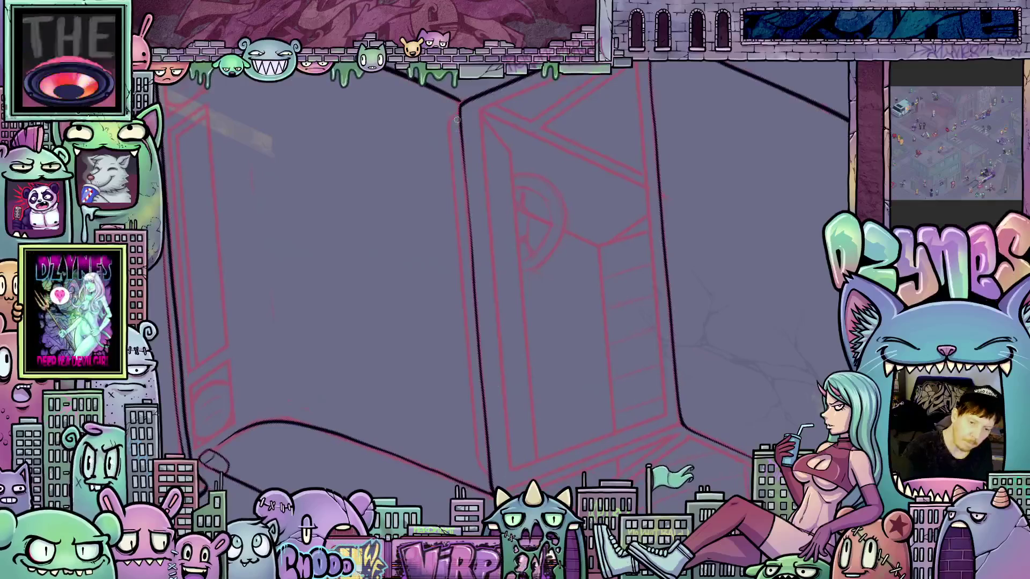
drag(454, 182, 457, 228)
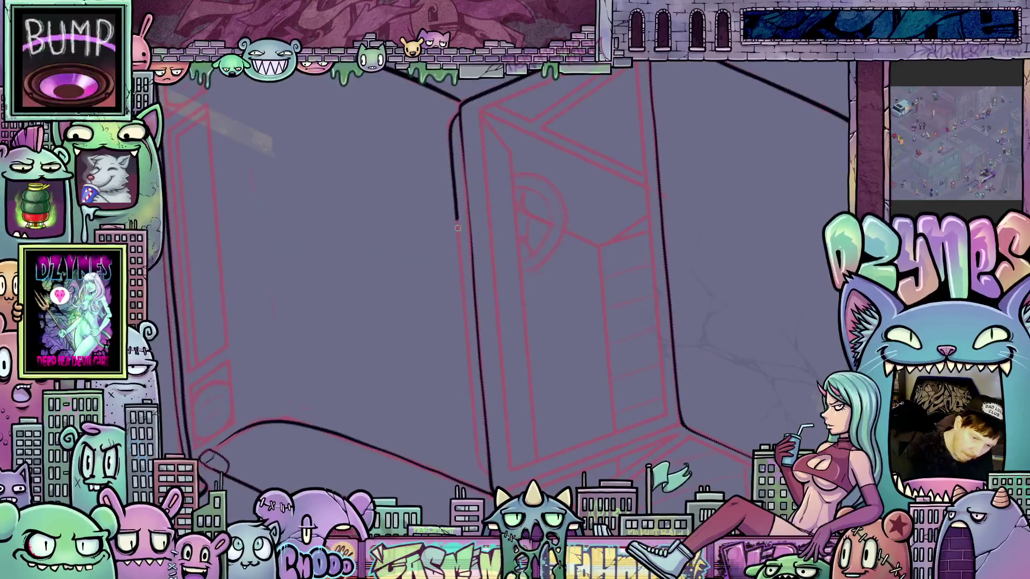
mouse_move(466, 337)
mouse_down()
mouse_move(484, 471)
mouse_move(528, 429)
mouse_move(585, 294)
mouse_move(514, 299)
mouse_move(516, 286)
mouse_move(495, 403)
mouse_up()
Thicken the safe's edge line with heavier strokes and erase the excess ink.
mouse_move(510, 310)
mouse_down()
mouse_move(521, 265)
mouse_move(503, 355)
mouse_move(515, 428)
mouse_move(493, 390)
mouse_move(531, 247)
mouse_up()
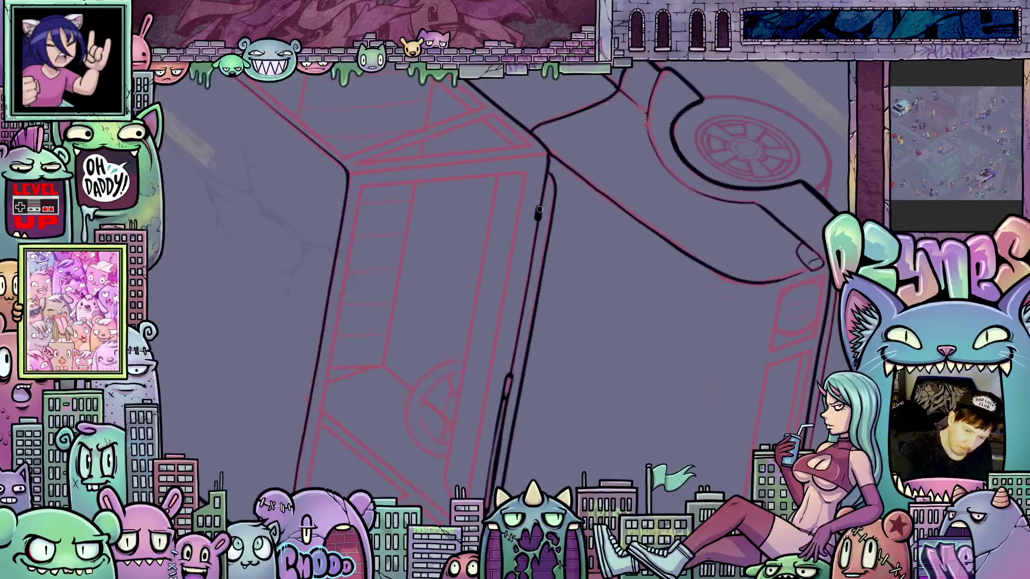
drag(539, 210, 529, 274)
drag(519, 331, 536, 231)
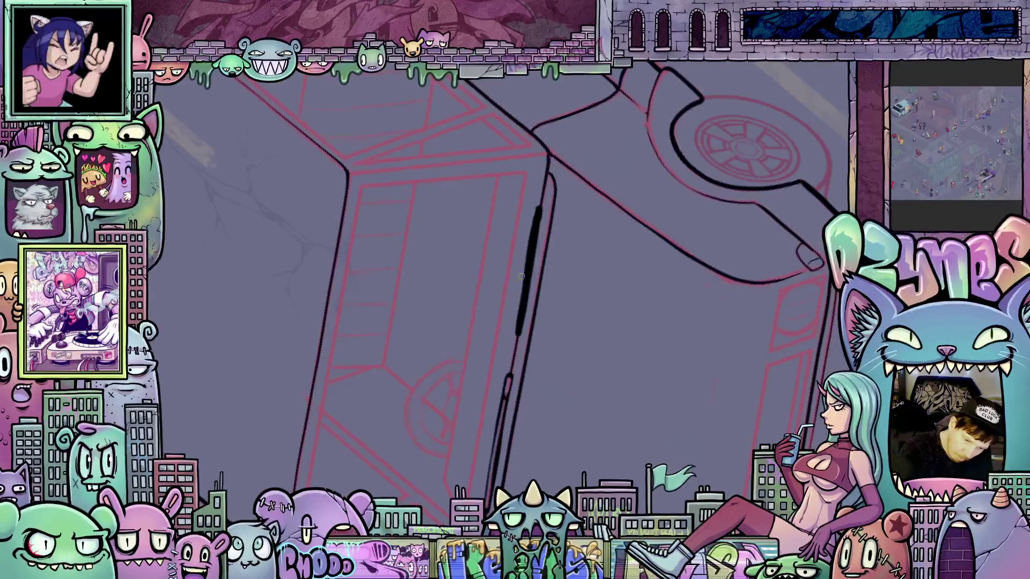
drag(533, 234, 521, 298)
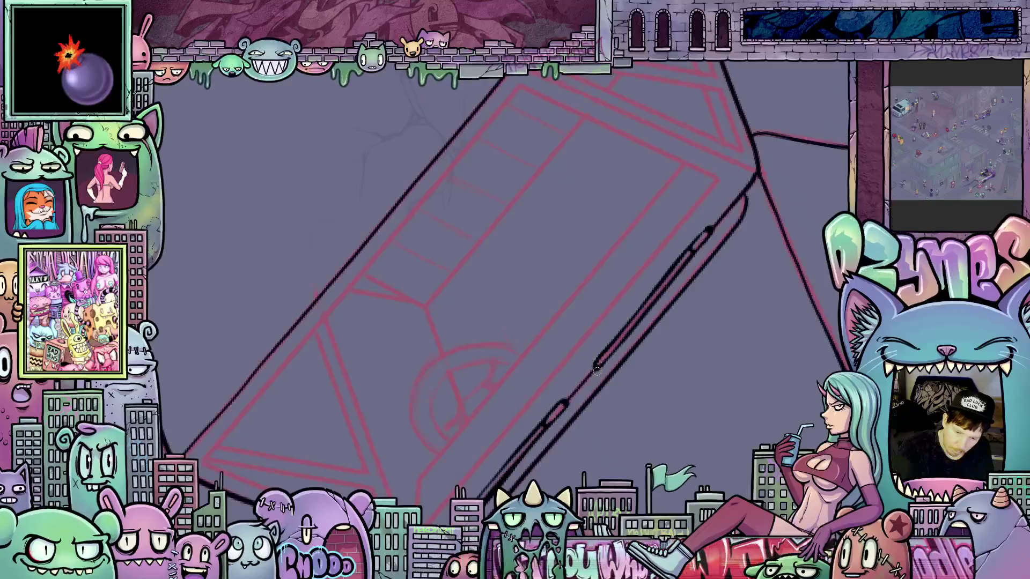
mouse_move(723, 299)
mouse_down()
mouse_move(659, 349)
mouse_move(605, 368)
mouse_move(681, 378)
mouse_up()
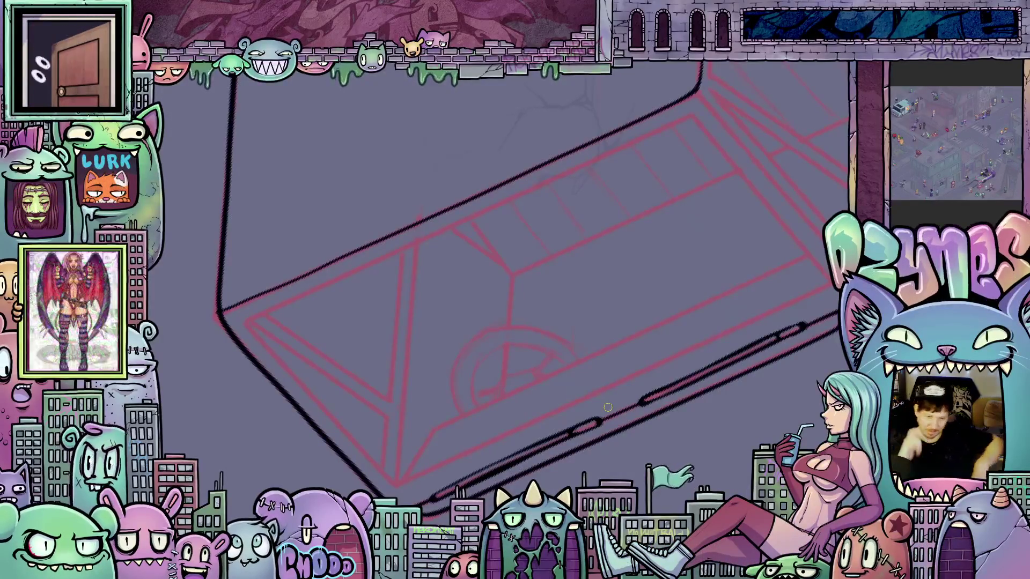
Ink the vehicle's outer and inner left edges as a doubled black line.
mouse_move(728, 371)
mouse_down()
mouse_move(617, 456)
mouse_move(492, 432)
mouse_move(462, 228)
mouse_move(460, 238)
mouse_move(460, 156)
mouse_move(471, 200)
mouse_up()
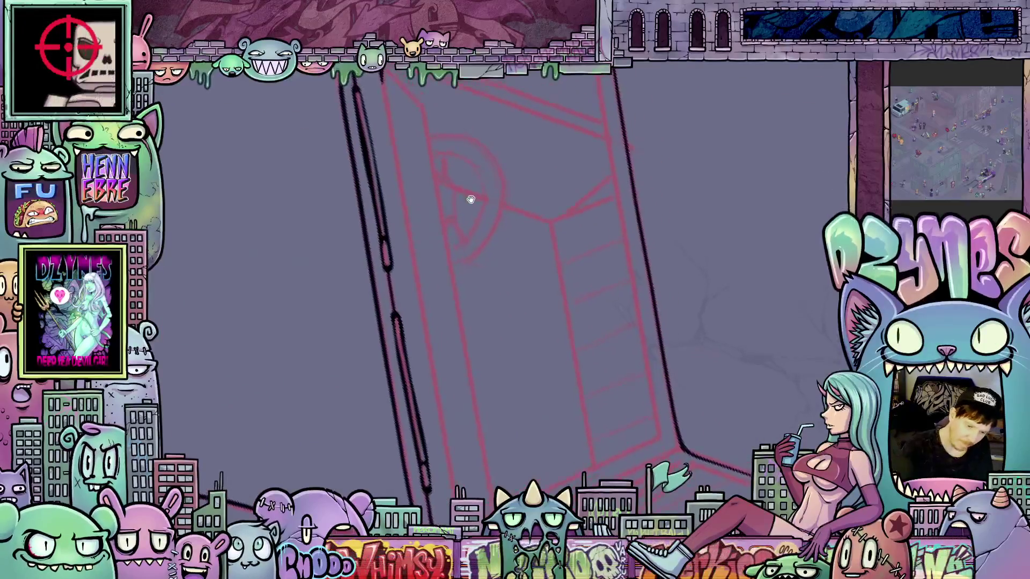
drag(382, 76, 412, 257)
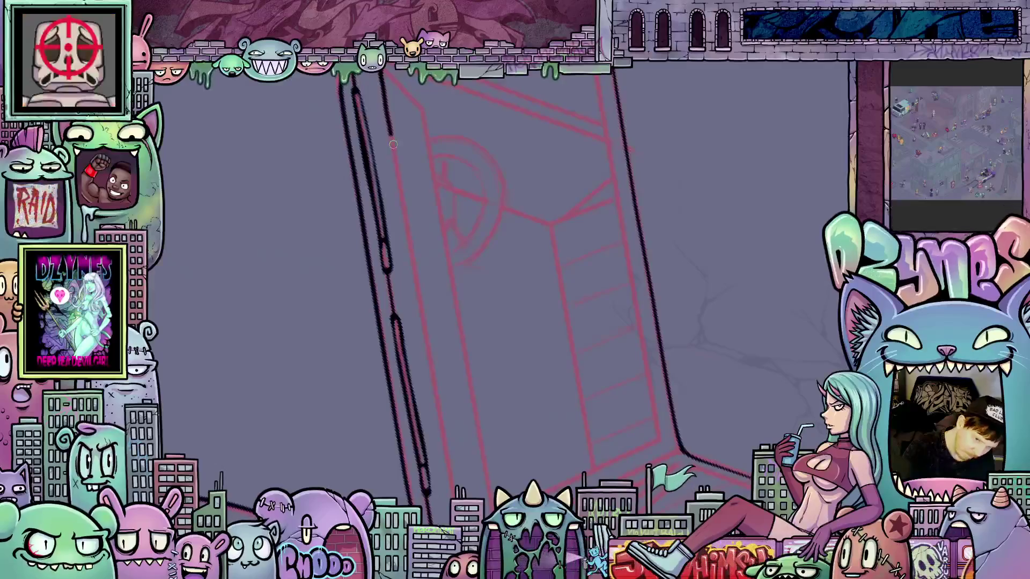
mouse_move(417, 300)
mouse_down()
mouse_move(449, 474)
mouse_move(533, 259)
mouse_move(622, 438)
mouse_move(669, 463)
mouse_up()
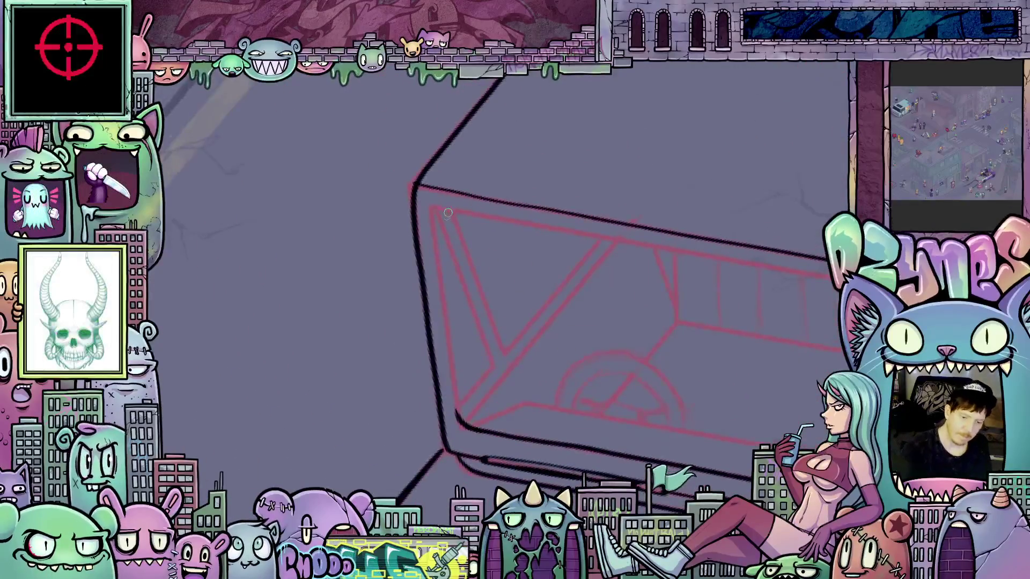
drag(434, 233, 439, 276)
drag(444, 318, 453, 385)
drag(457, 410, 636, 237)
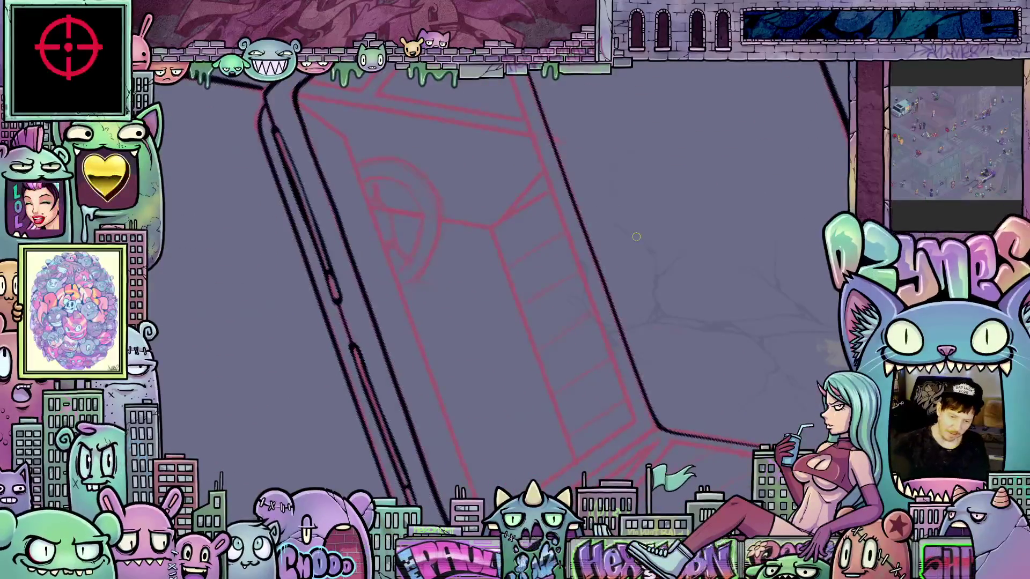
mouse_move(562, 242)
mouse_down()
mouse_move(436, 172)
mouse_move(378, 269)
mouse_up()
scroll(379, 269, up, 2)
mouse_move(378, 304)
mouse_down()
mouse_move(394, 226)
mouse_move(505, 309)
mouse_move(651, 380)
mouse_move(657, 400)
mouse_move(618, 358)
mouse_up()
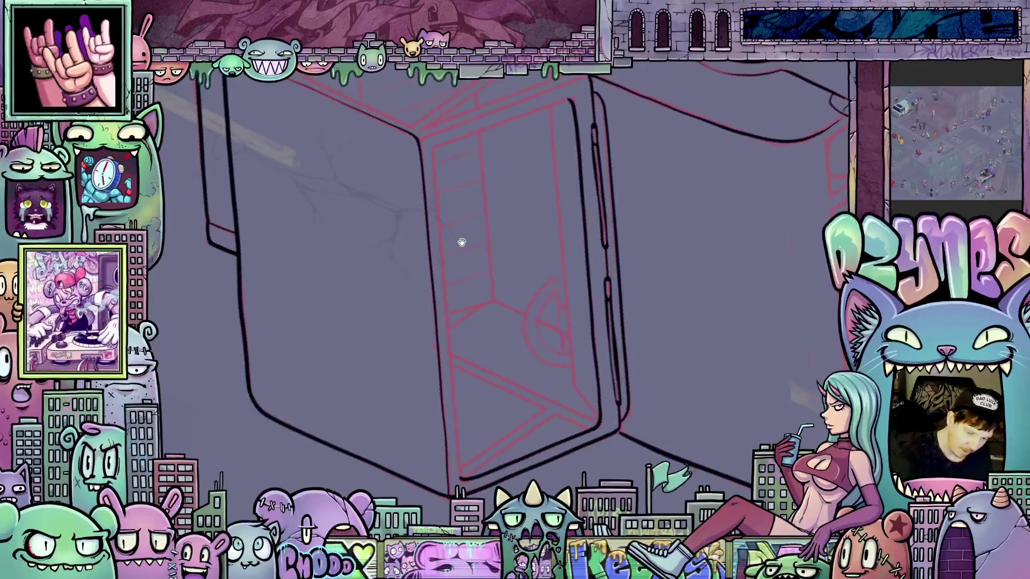
Extend the door edge line downward and ink the windshield's lower edge in black.
drag(462, 242, 468, 226)
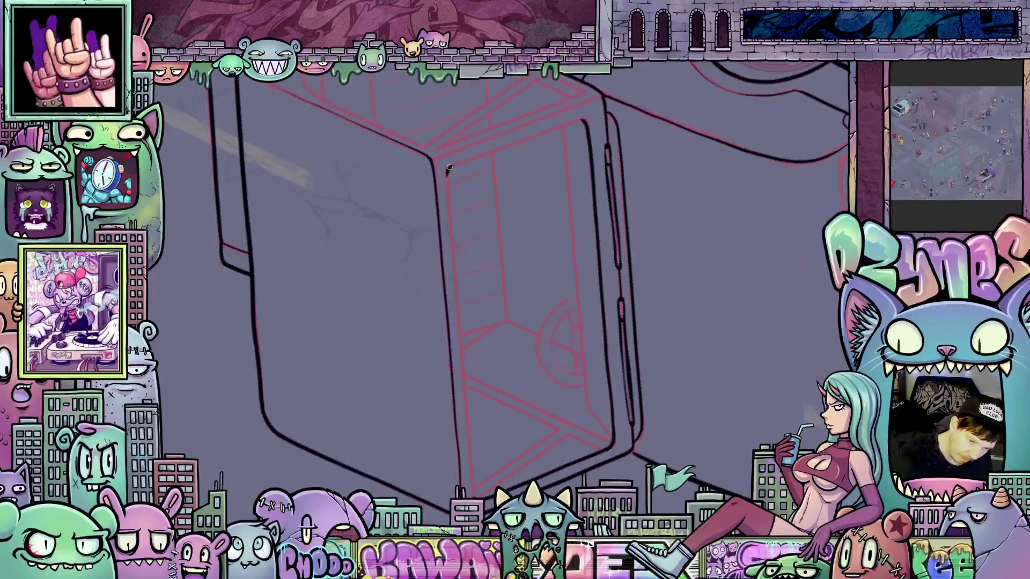
drag(459, 305, 470, 454)
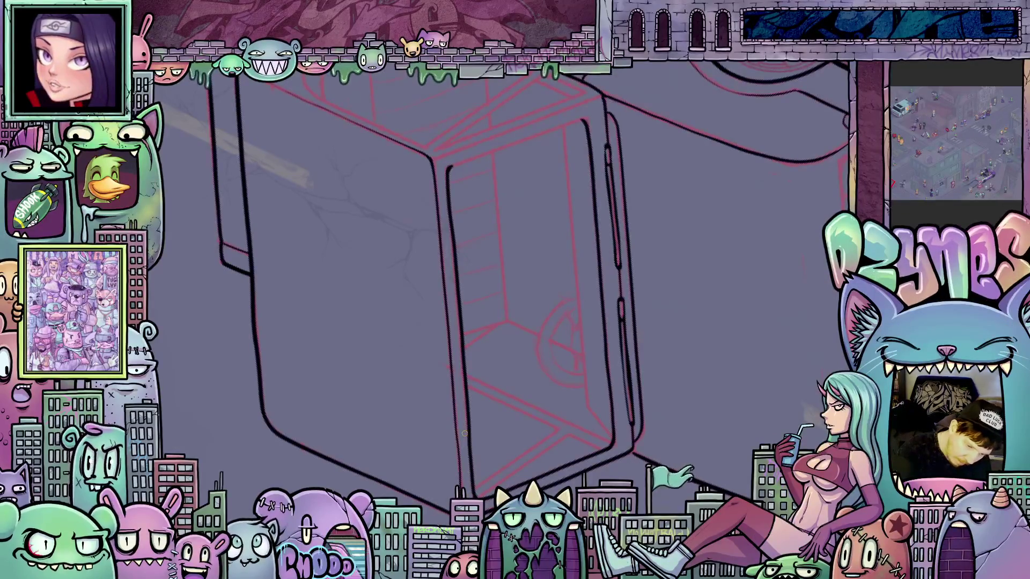
mouse_move(659, 284)
mouse_down()
mouse_move(676, 349)
mouse_move(666, 439)
mouse_move(604, 427)
mouse_up()
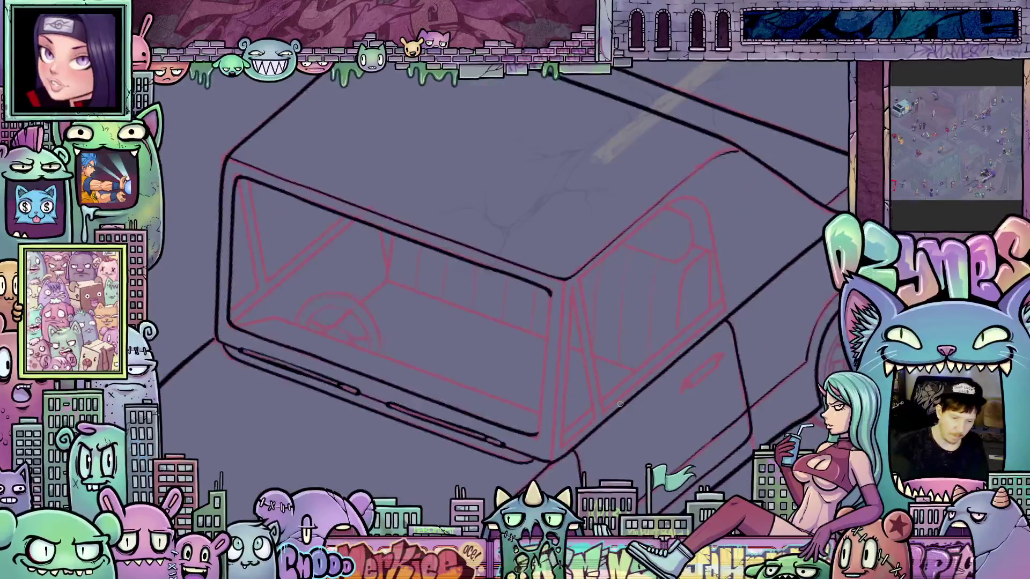
scroll(581, 430, up, 3)
drag(581, 430, 635, 385)
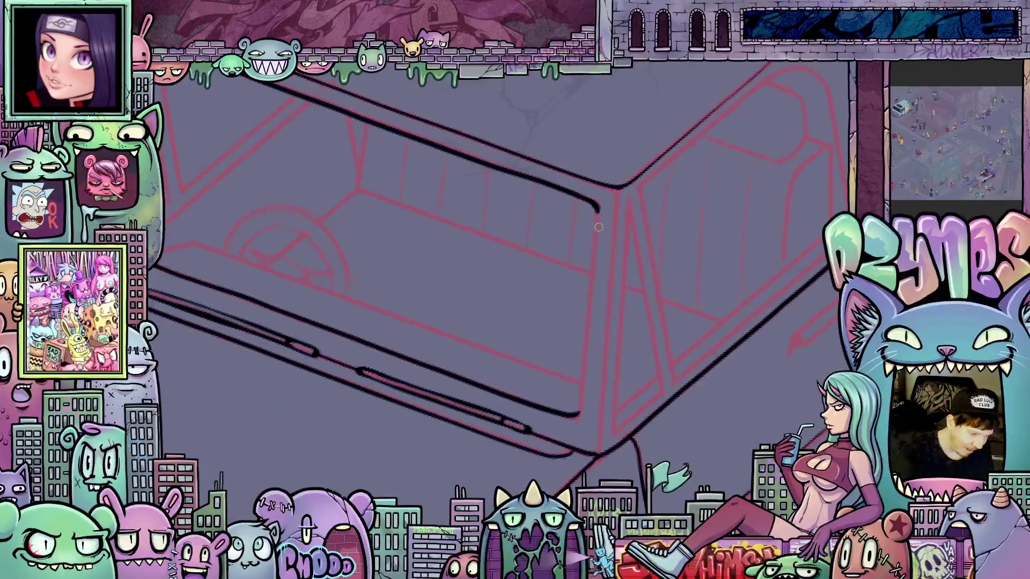
drag(596, 212, 580, 406)
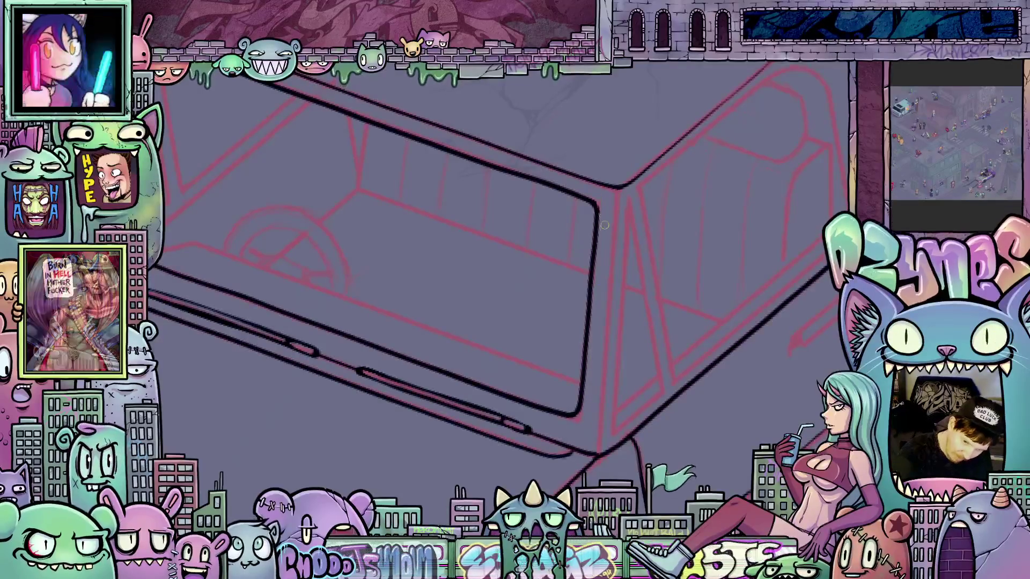
scroll(666, 329, down, 3)
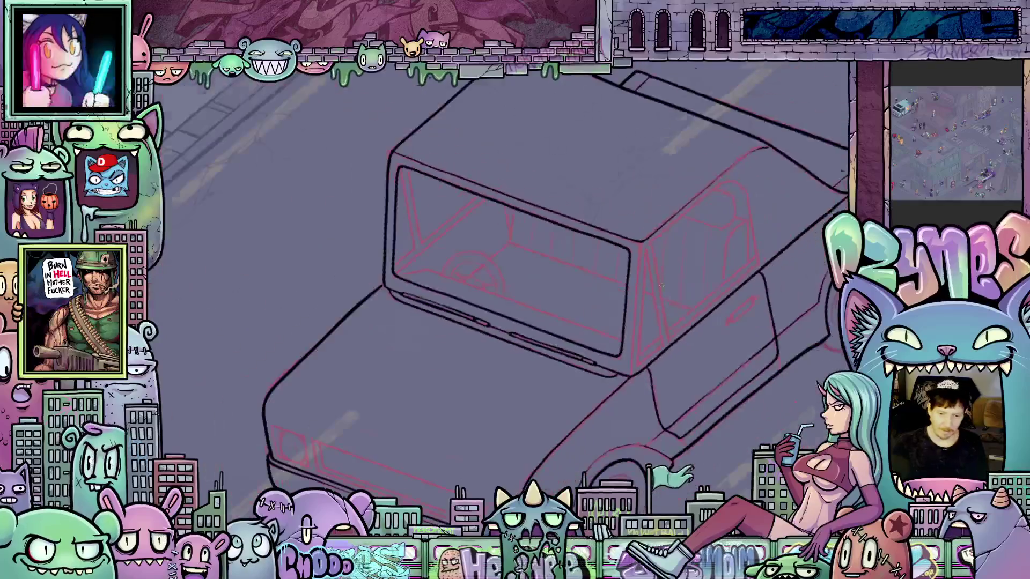
Zoom in and ink the first edge of the windshield pillar over its red sketch.
mouse_move(739, 327)
mouse_down()
mouse_move(687, 365)
mouse_move(749, 364)
mouse_move(683, 317)
mouse_move(637, 333)
mouse_up()
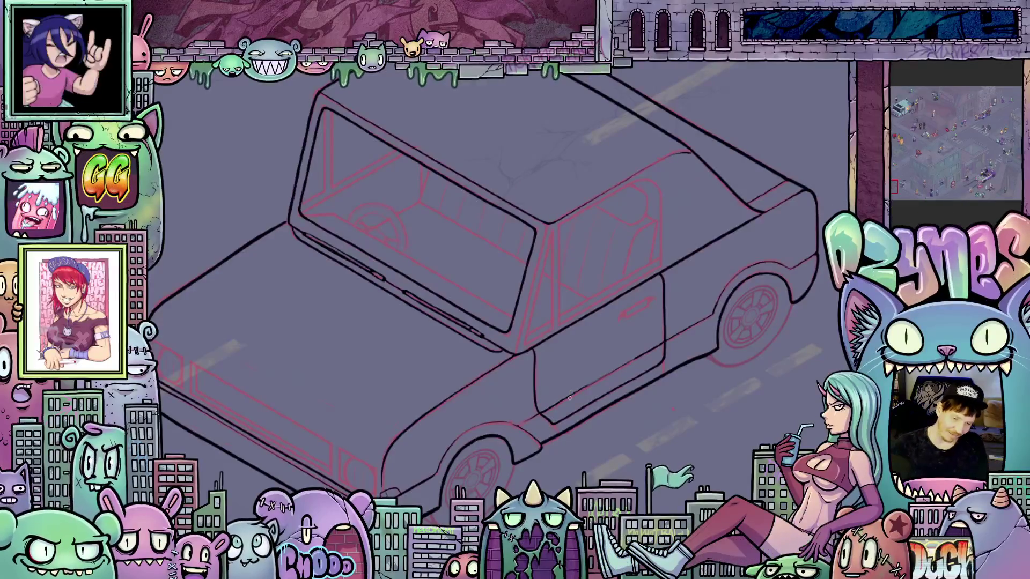
scroll(563, 306, up, 2)
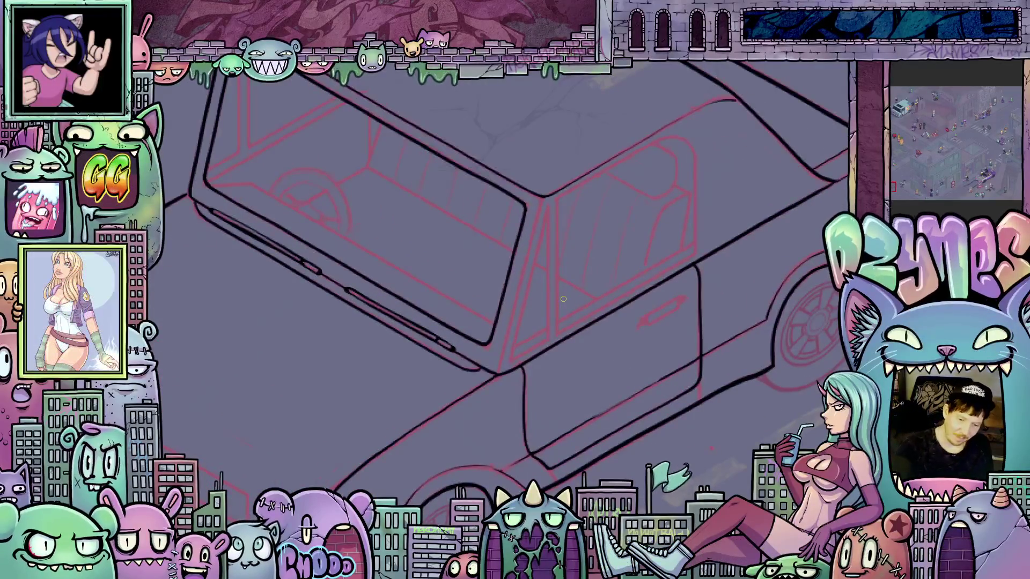
scroll(541, 307, up, 2)
scroll(538, 303, up, 2)
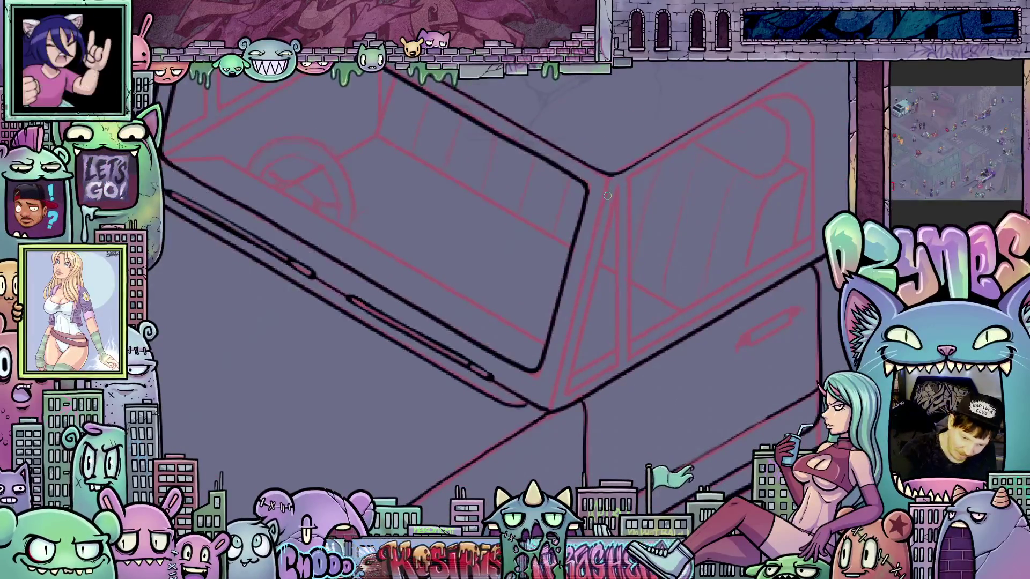
drag(594, 233, 555, 391)
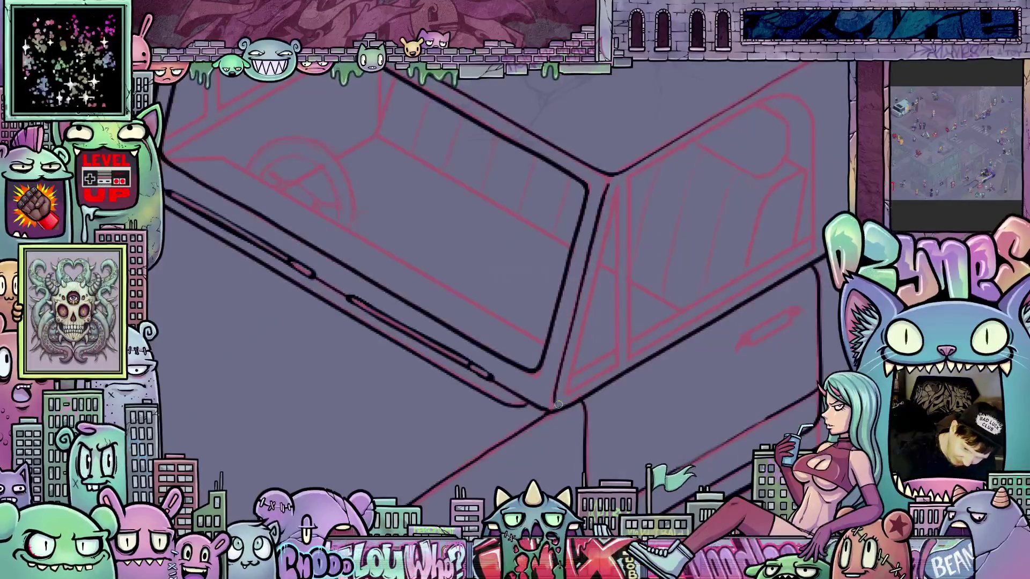
scroll(557, 405, up, 1)
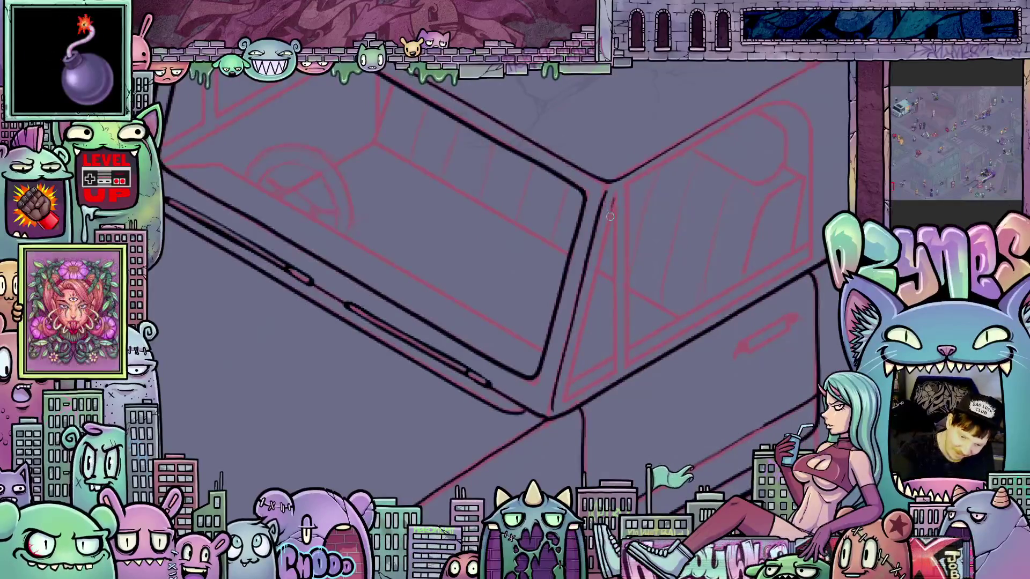
Ink the pillar's second edge in black down the full length of the sketch.
drag(611, 207, 600, 253)
mouse_move(590, 296)
mouse_down()
mouse_move(565, 395)
mouse_move(595, 395)
mouse_up()
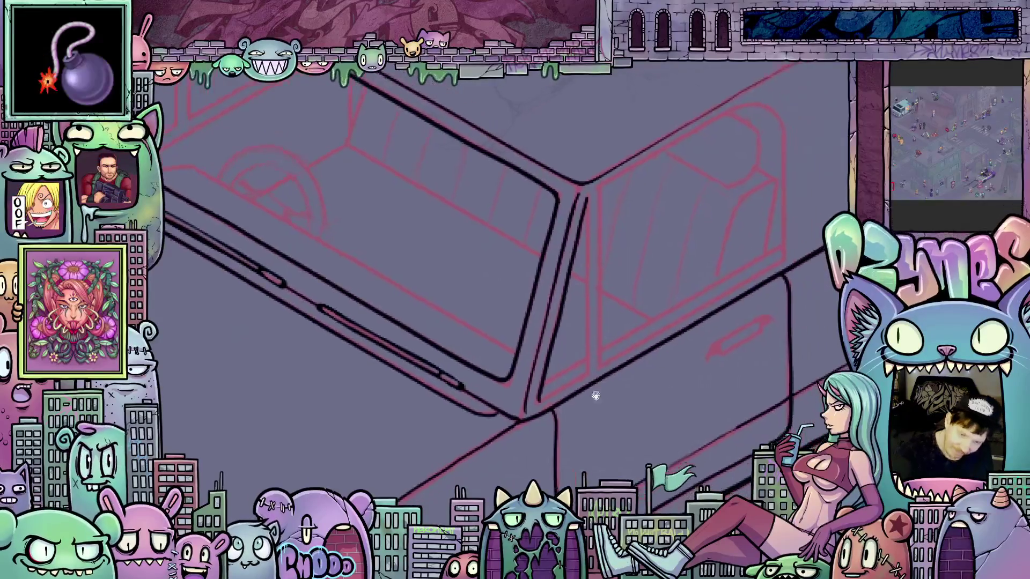
drag(588, 203, 589, 363)
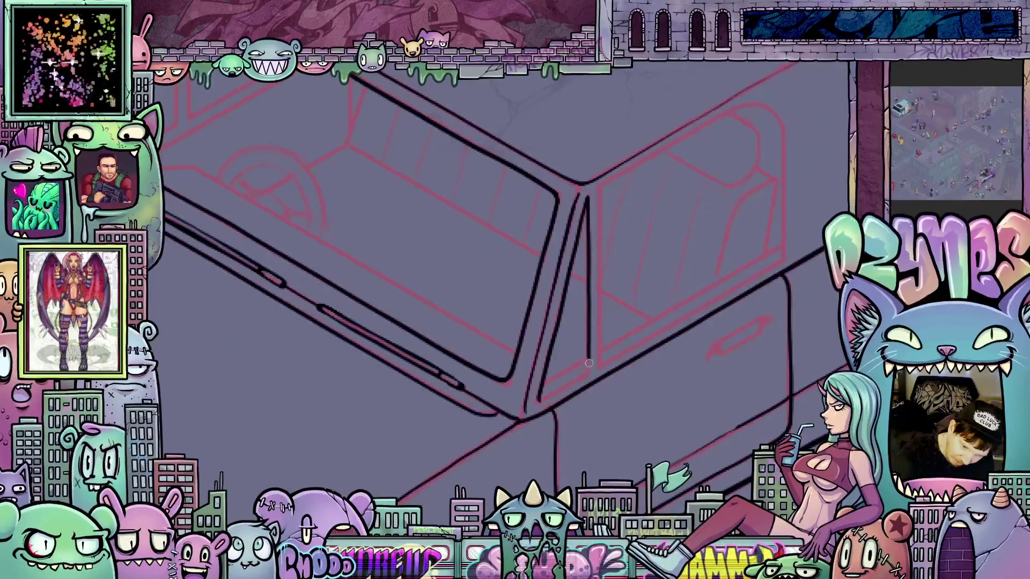
key(4)
key(4)
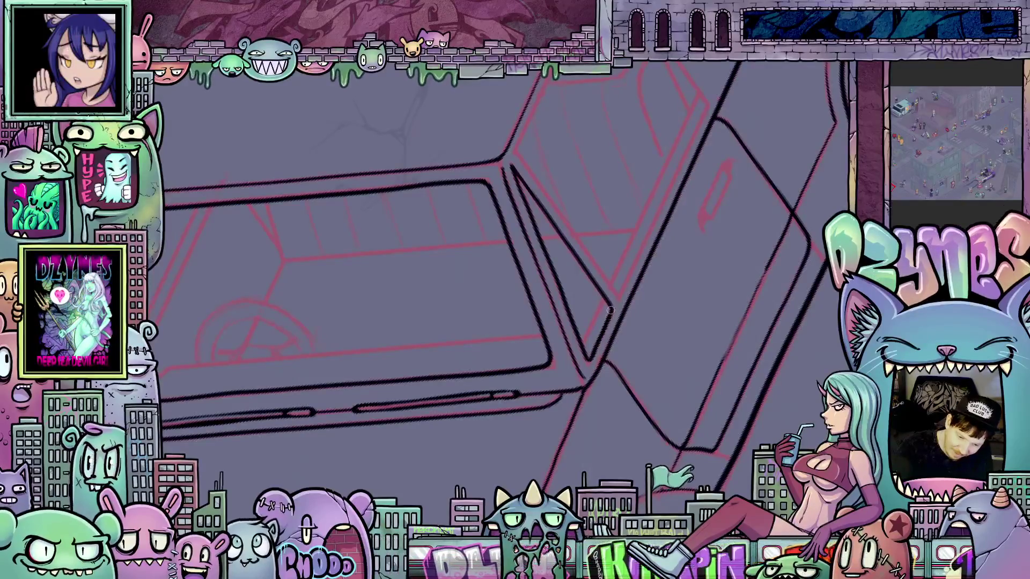
mouse_move(617, 307)
mouse_down()
mouse_move(667, 340)
mouse_move(643, 444)
mouse_move(569, 475)
mouse_up()
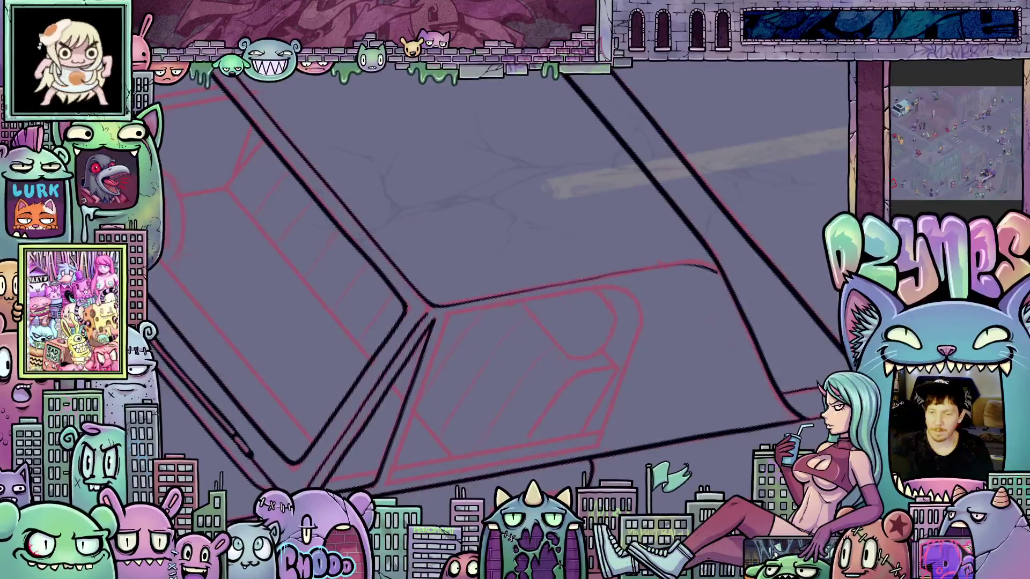
key(ctrl+0)
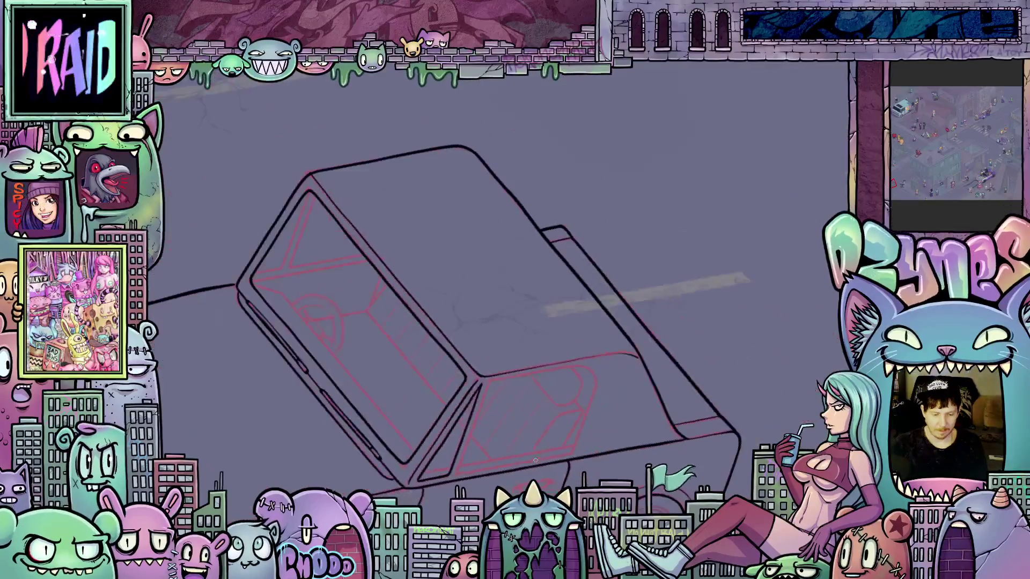
Ink a short black line along the car's door edge.
scroll(576, 446, up, 3)
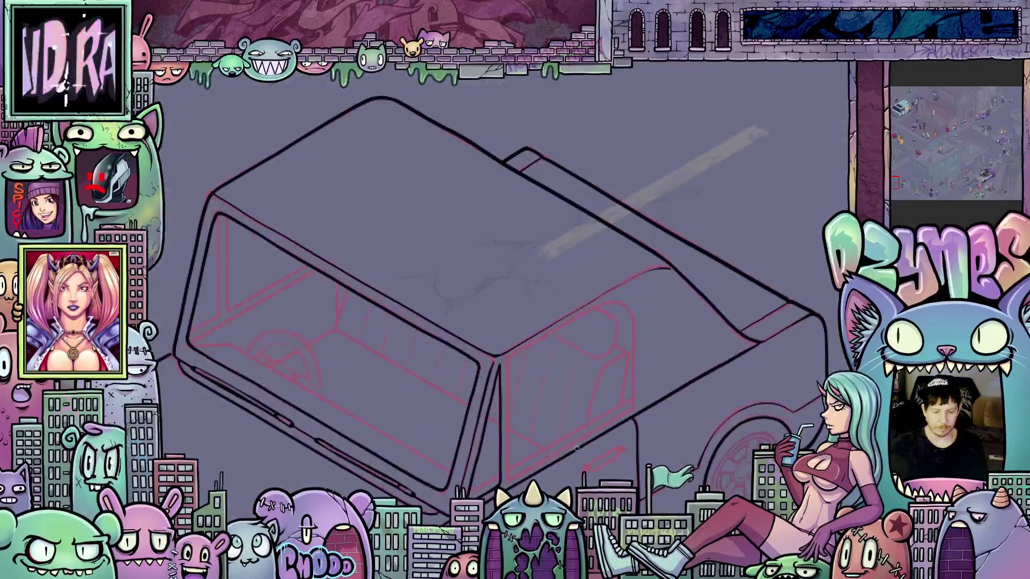
scroll(634, 423, down, 5)
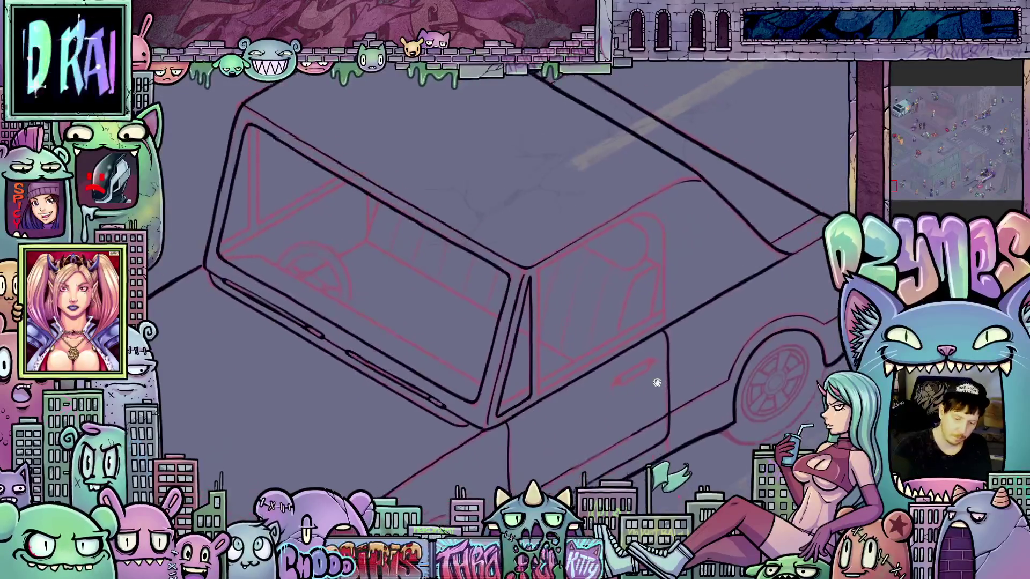
drag(683, 439, 648, 482)
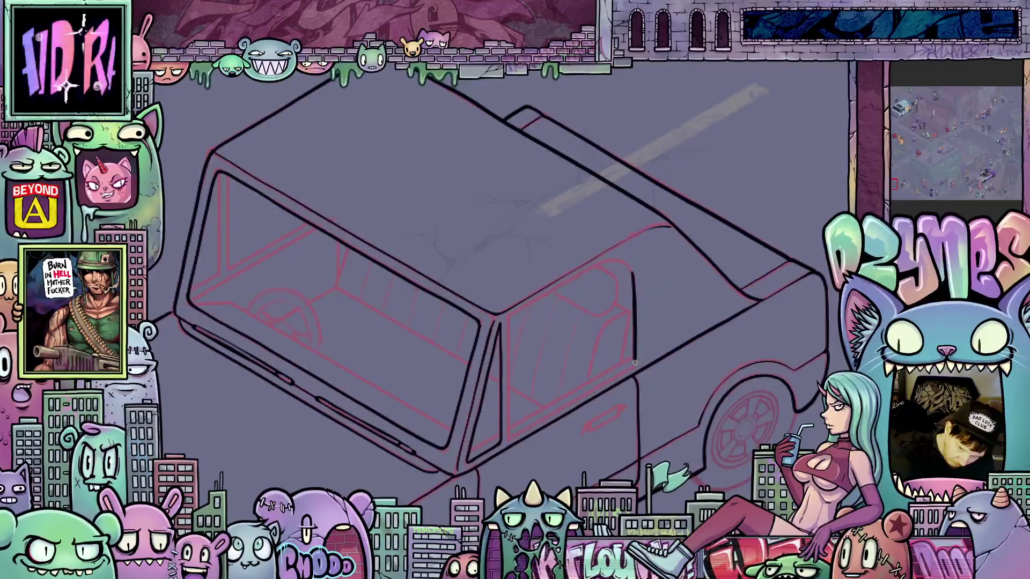
drag(634, 344, 390, 278)
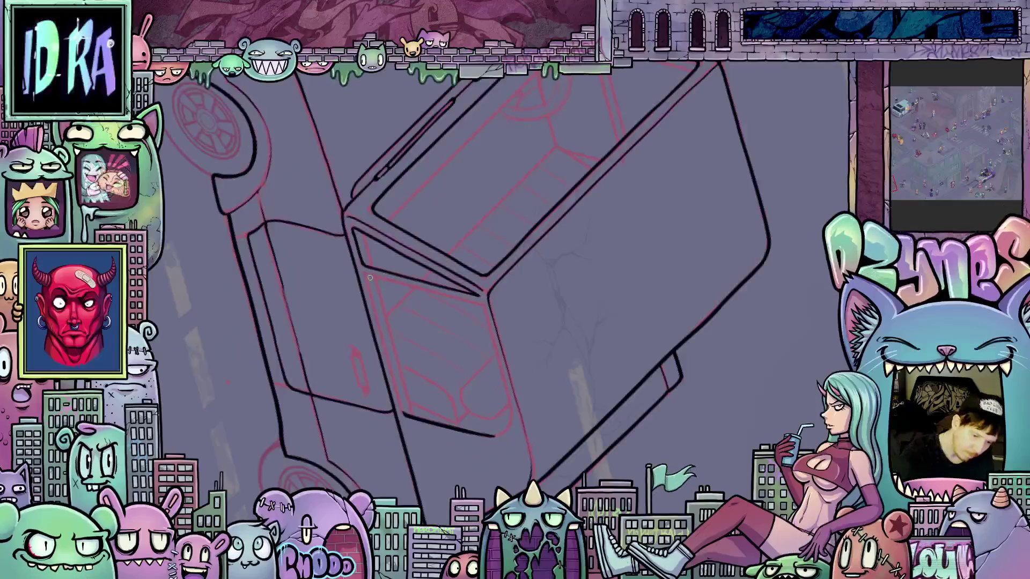
mouse_move(390, 367)
mouse_down()
mouse_move(398, 392)
mouse_move(483, 376)
mouse_move(563, 322)
mouse_up()
Ink the vertical door edge line, redrawing the first attempt and extending it downward.
key(4)
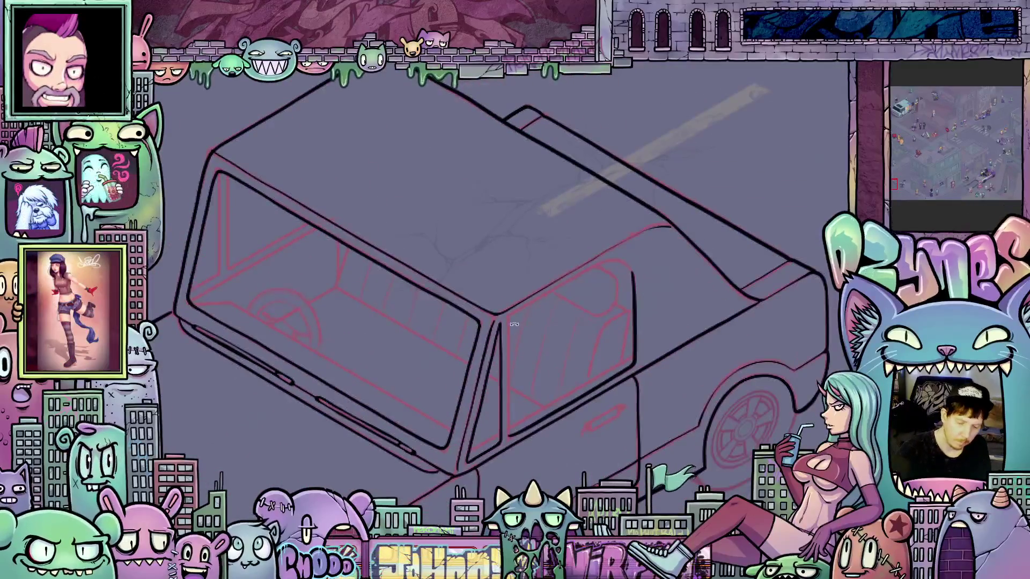
drag(510, 374, 510, 416)
key(ctrl+z)
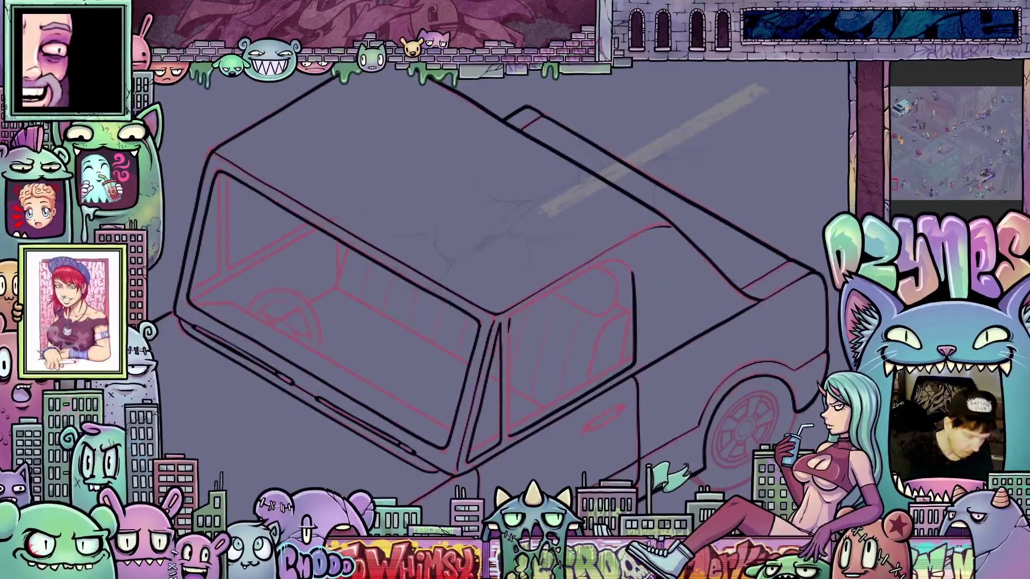
drag(510, 320, 509, 388)
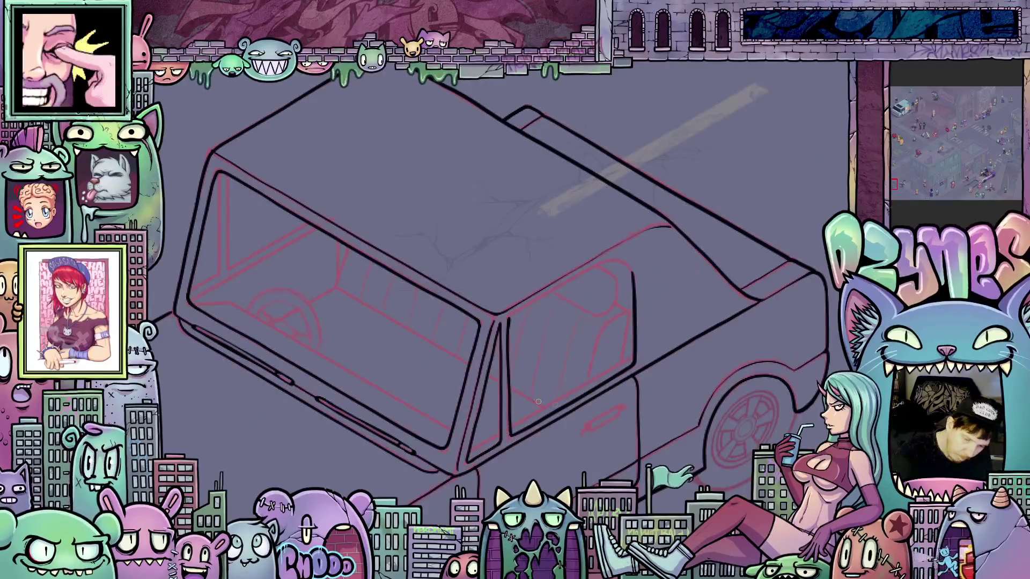
key(4)
key(4)
key(4)
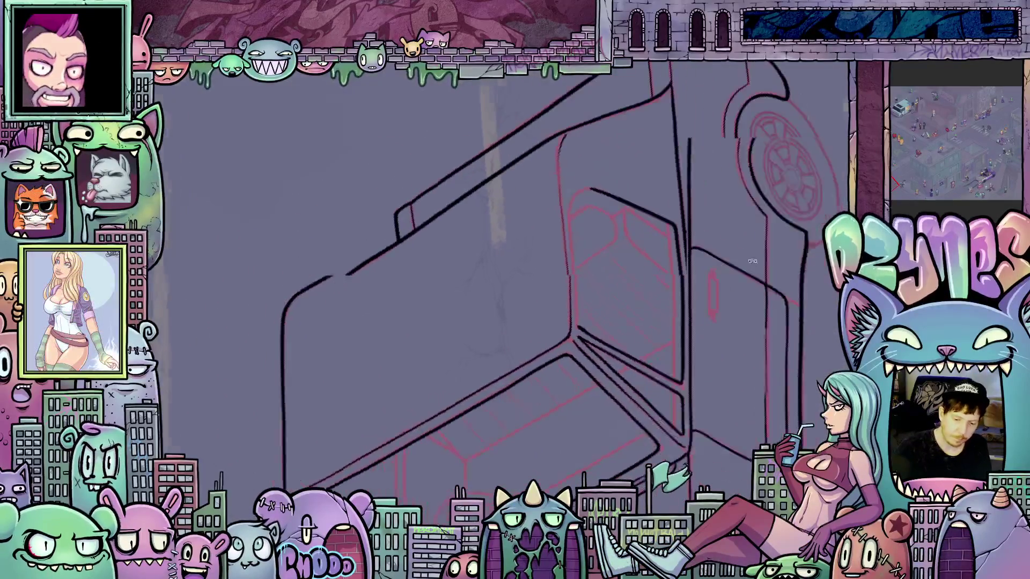
key(4)
key(4)
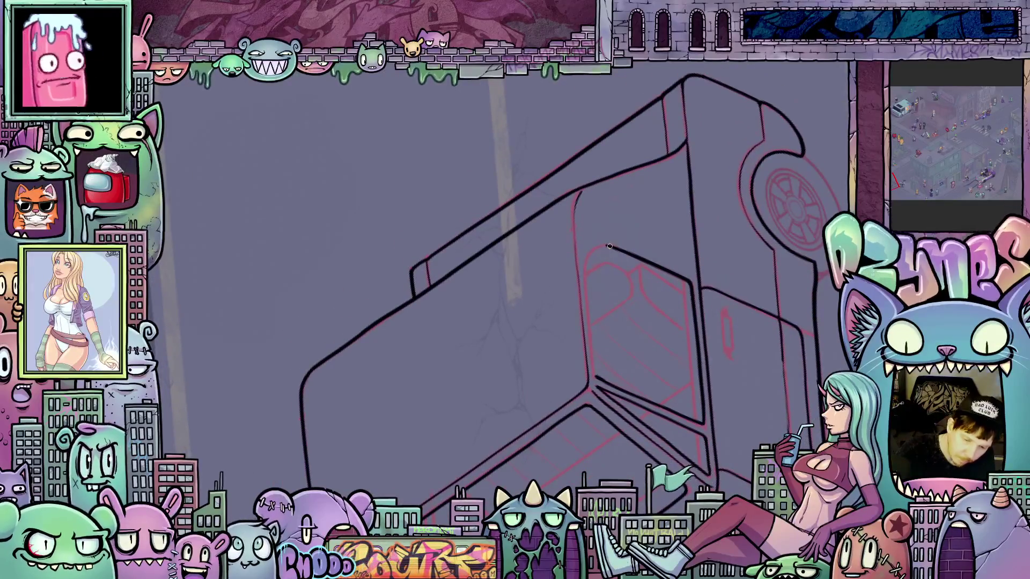
drag(586, 273, 589, 324)
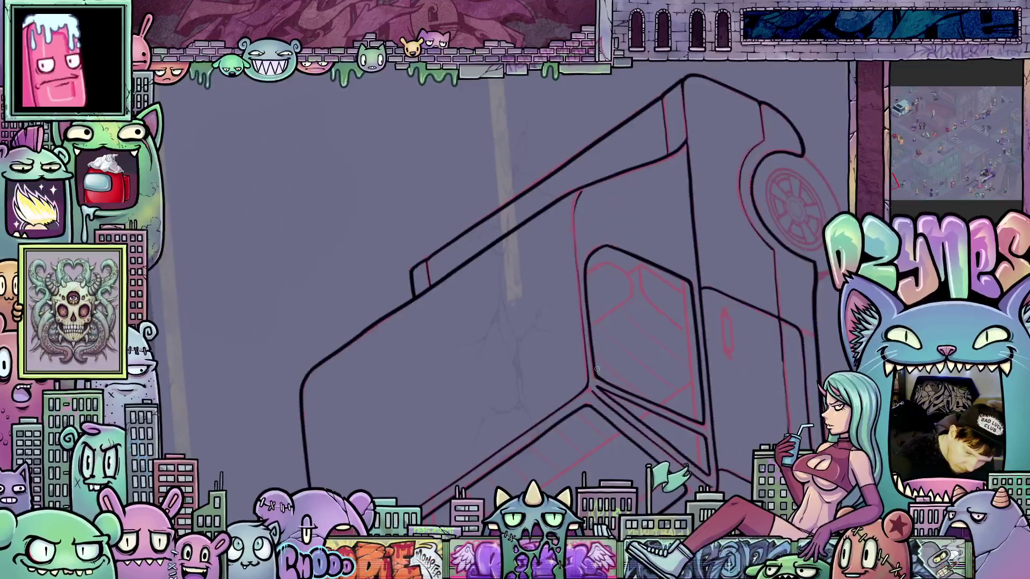
Reframe the view around the windshield and ink the line down the window frame.
key(4)
key(4)
key(4)
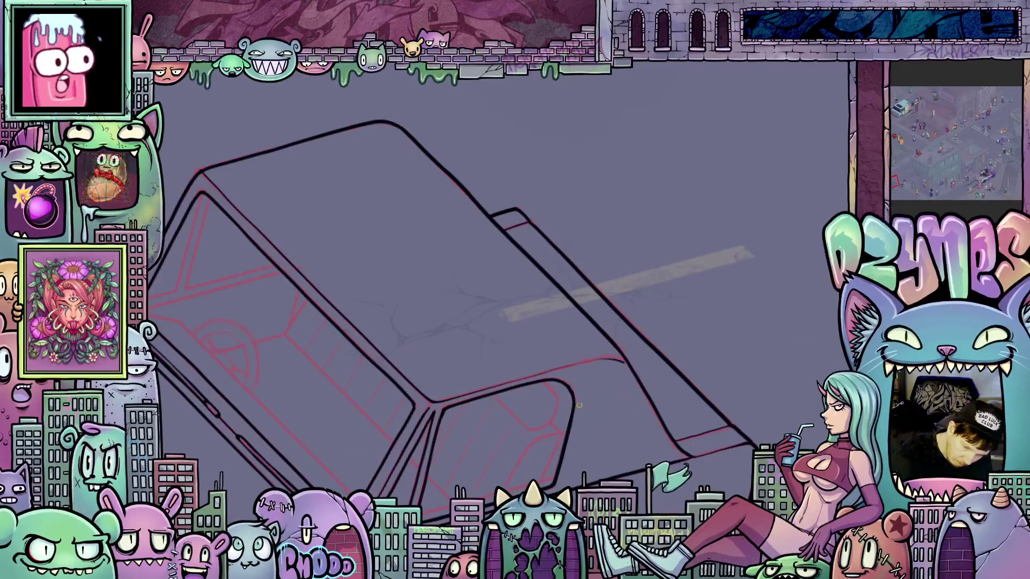
scroll(575, 407, down, 2)
key(5)
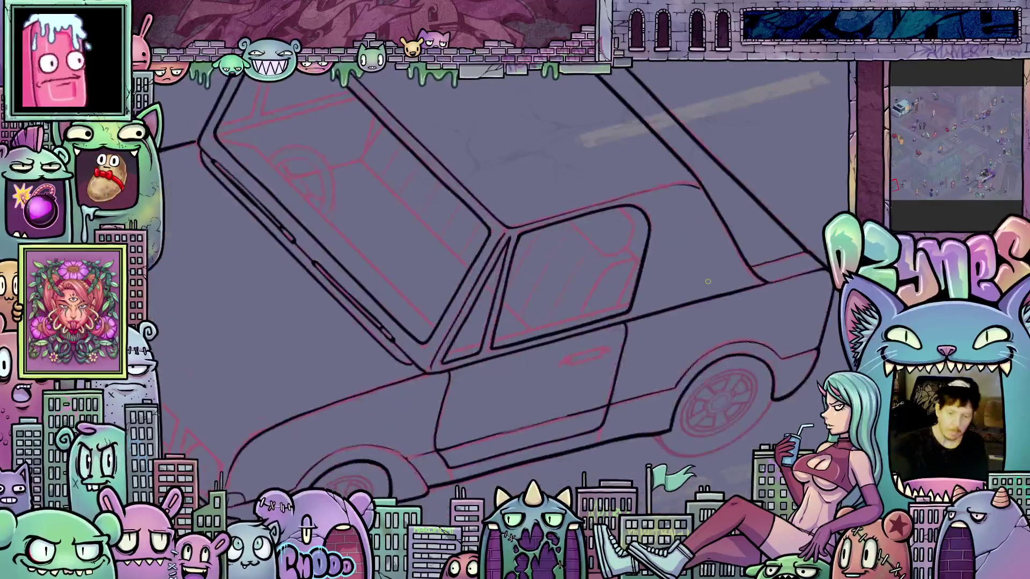
scroll(575, 406, down, 2)
key(5)
scroll(678, 372, down, 1)
drag(676, 382, 677, 338)
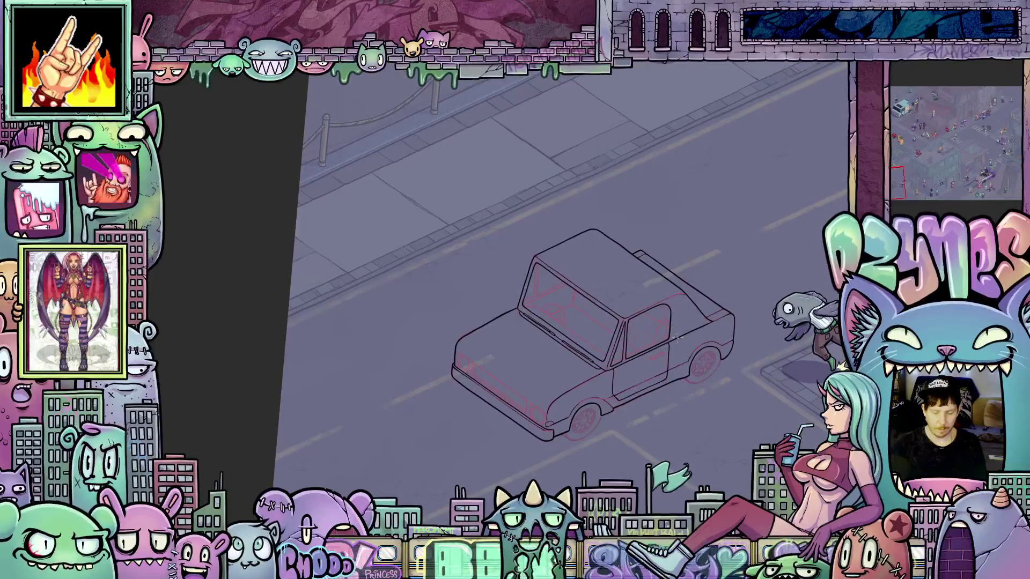
scroll(678, 338, up, 6)
mouse_move(541, 381)
mouse_down()
mouse_move(505, 301)
mouse_move(498, 316)
mouse_move(499, 277)
mouse_up()
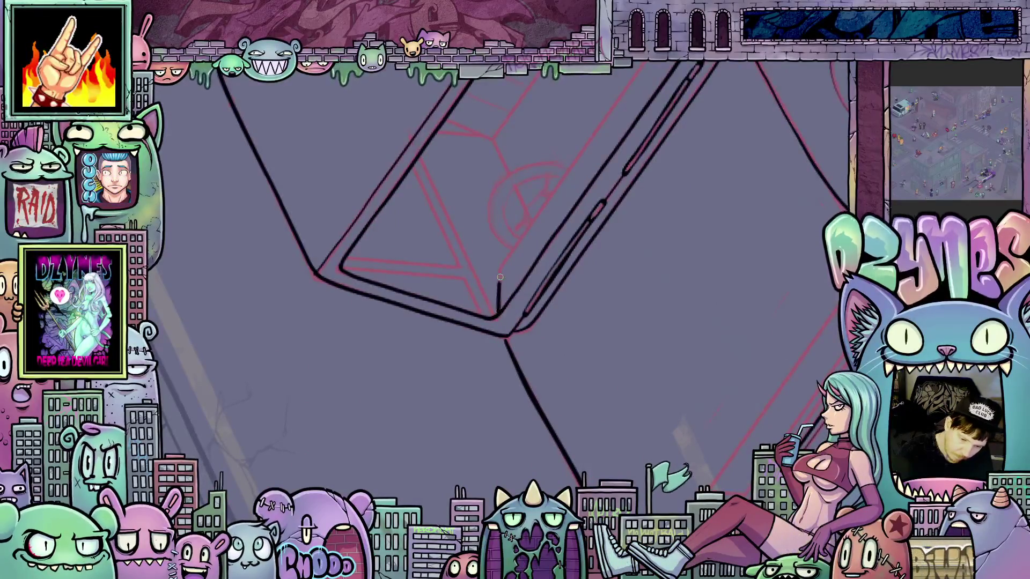
mouse_move(607, 257)
mouse_down()
mouse_move(712, 437)
mouse_move(491, 284)
mouse_up()
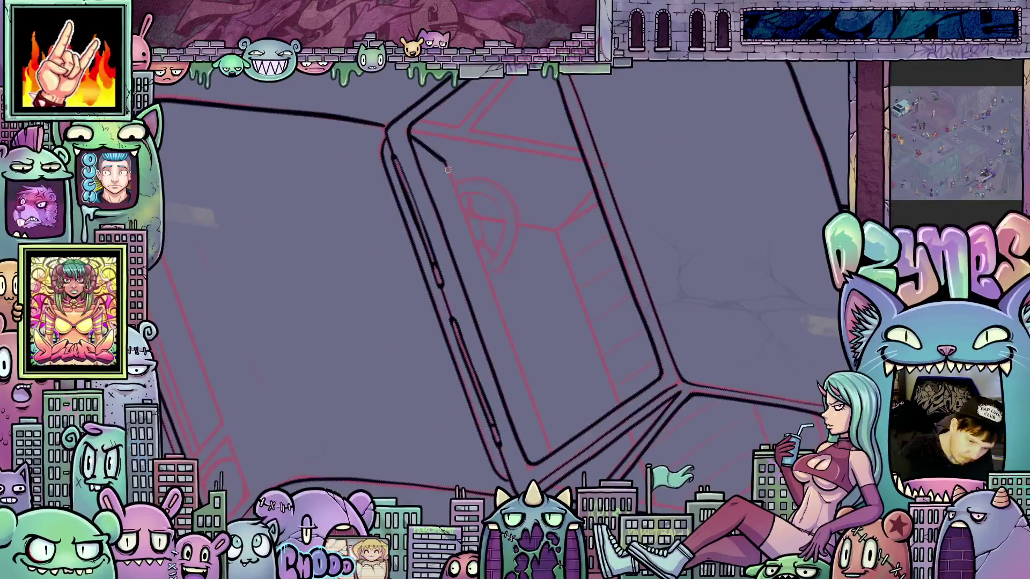
drag(448, 170, 538, 418)
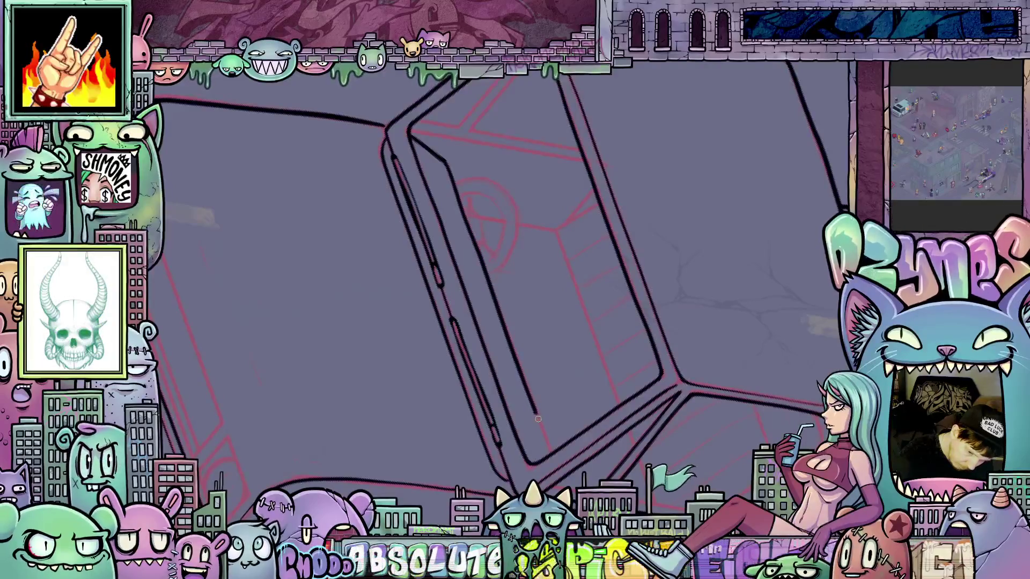
Ink the outer windshield pillar down to the bottom corner.
mouse_move(740, 429)
mouse_down()
mouse_move(782, 291)
mouse_move(758, 280)
mouse_move(669, 392)
mouse_up()
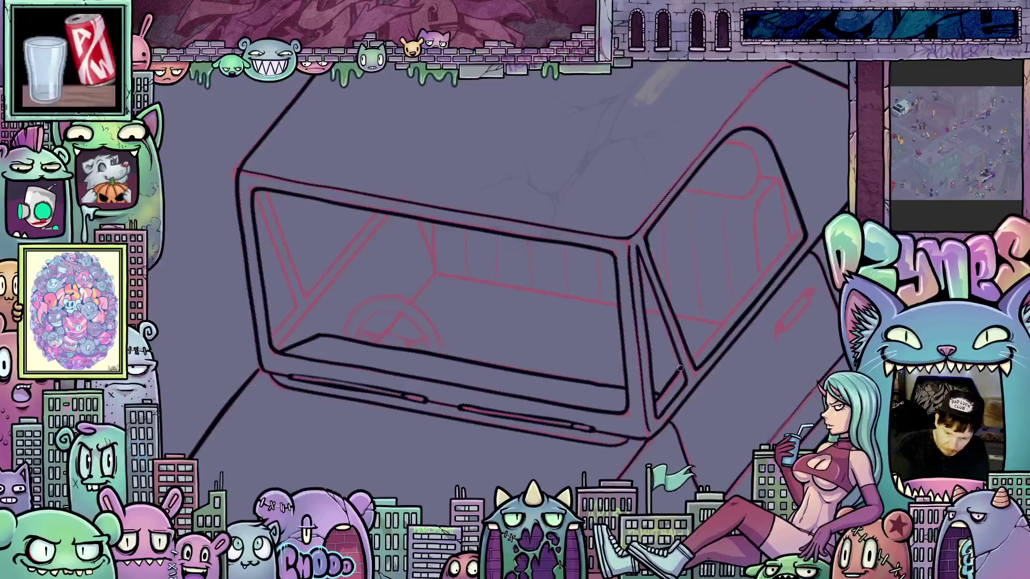
mouse_move(670, 386)
mouse_down()
mouse_move(754, 348)
mouse_move(834, 274)
mouse_up()
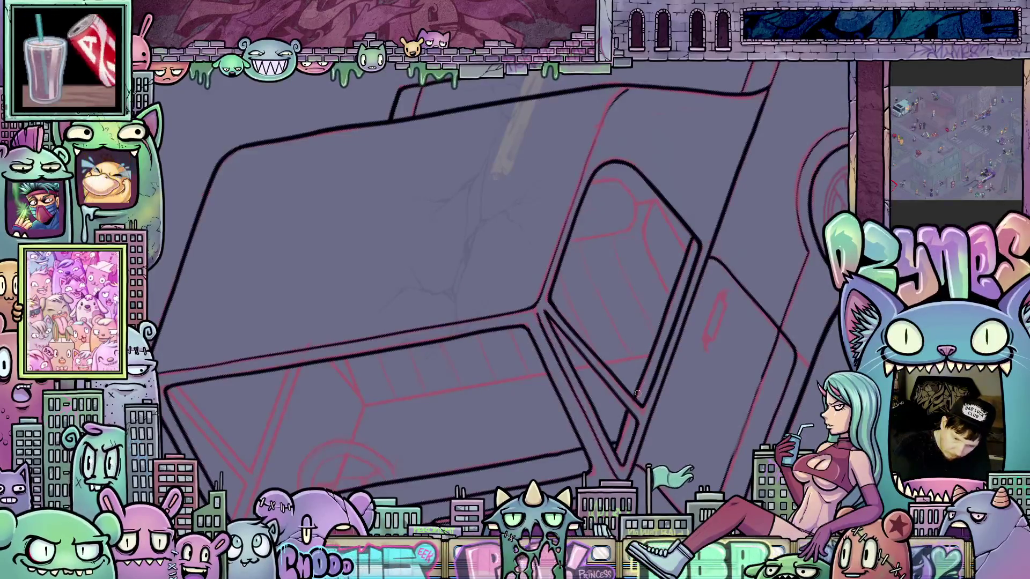
mouse_move(788, 306)
mouse_down()
mouse_move(745, 422)
mouse_move(675, 401)
mouse_up()
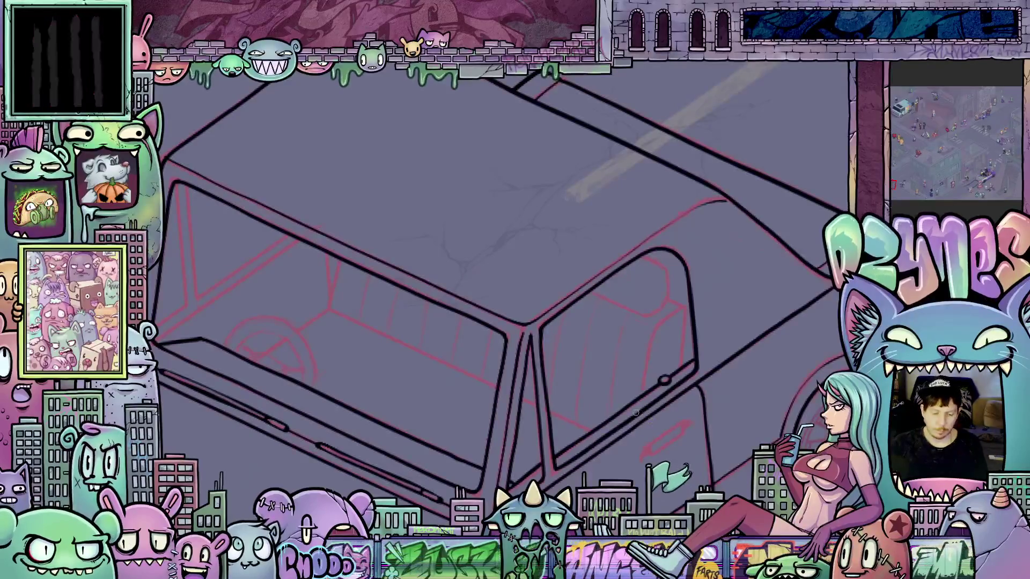
scroll(635, 413, down, 5)
mouse_move(635, 413)
mouse_down()
mouse_move(733, 375)
mouse_move(643, 349)
mouse_up()
scroll(524, 323, up, 5)
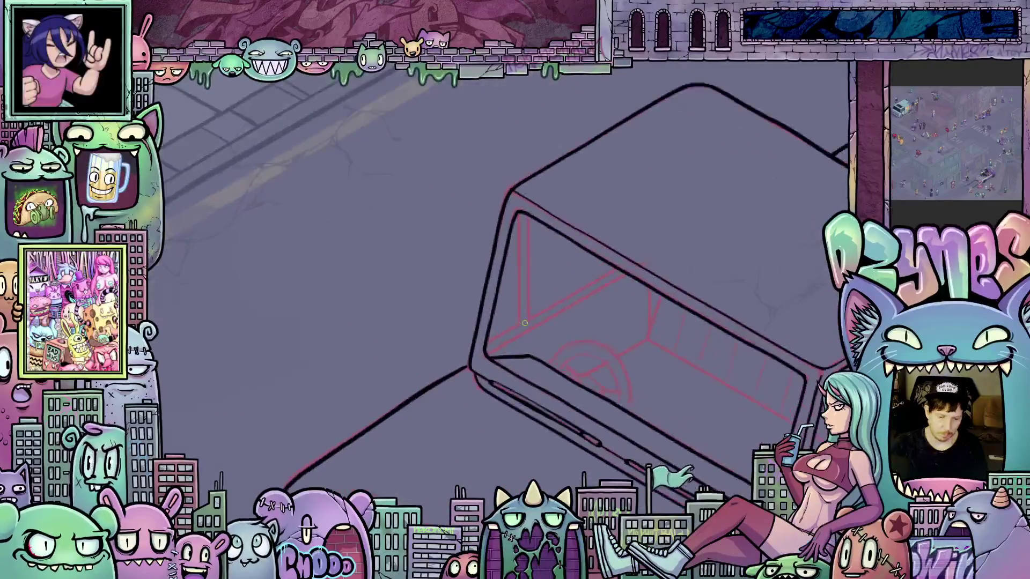
mouse_move(524, 323)
mouse_down()
mouse_move(716, 354)
mouse_move(548, 272)
mouse_up()
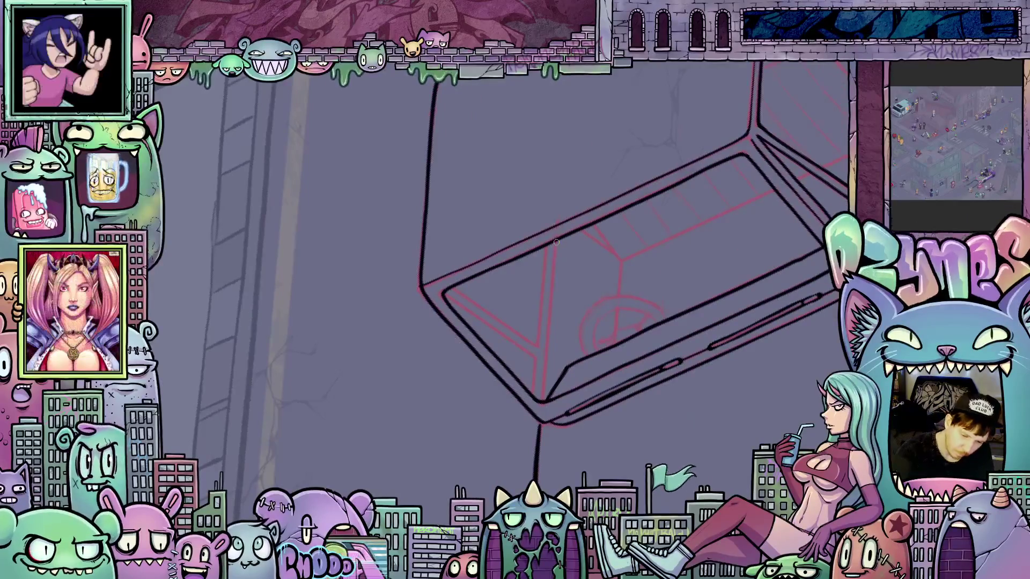
drag(555, 258, 551, 297)
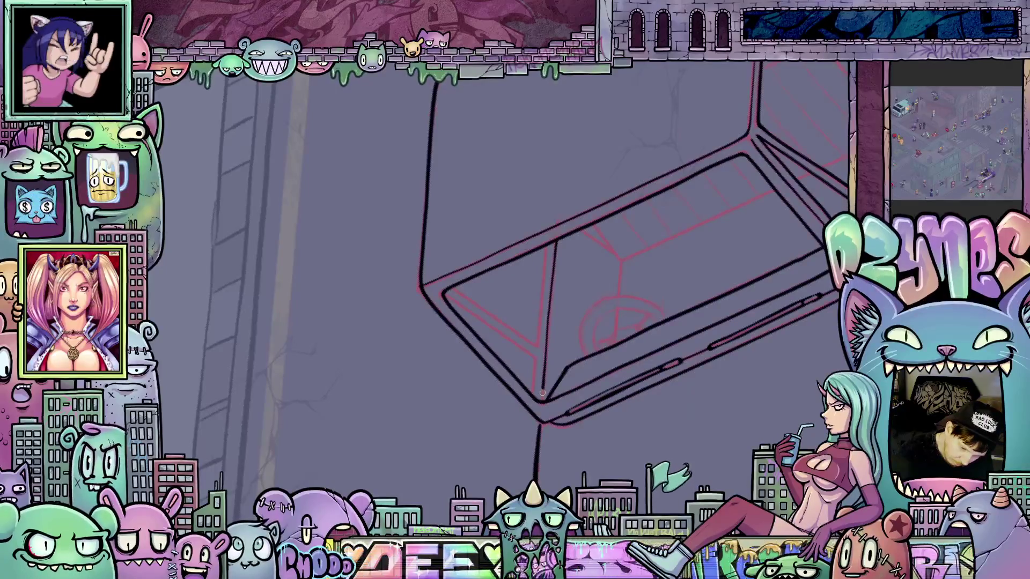
drag(542, 393, 542, 403)
drag(546, 241, 531, 401)
Ink the inner windshield pillar, then zoom out to view the whole car.
drag(589, 316, 470, 341)
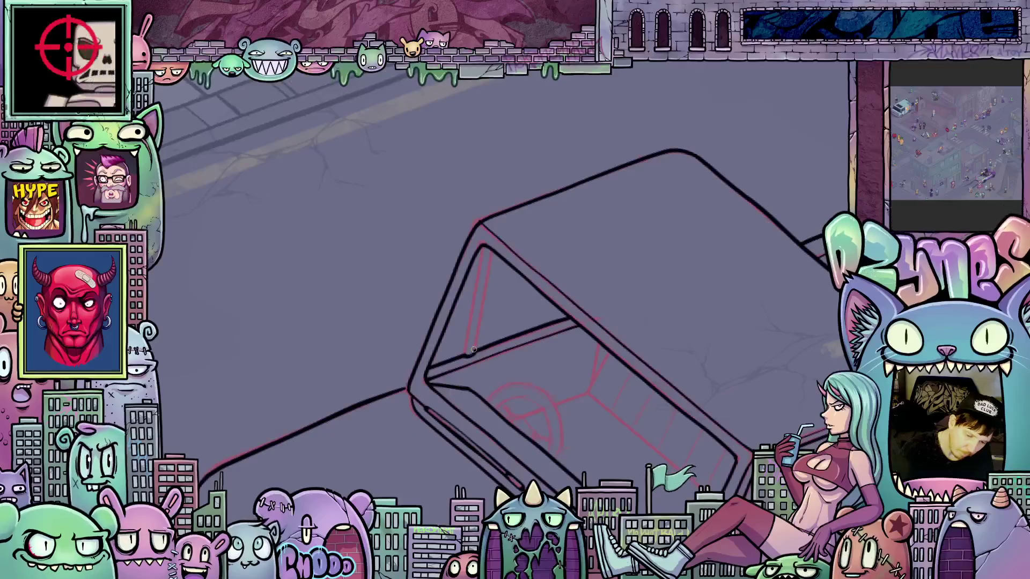
drag(482, 247, 479, 269)
mouse_move(473, 307)
mouse_down()
mouse_move(467, 340)
mouse_move(488, 265)
mouse_move(486, 283)
mouse_up()
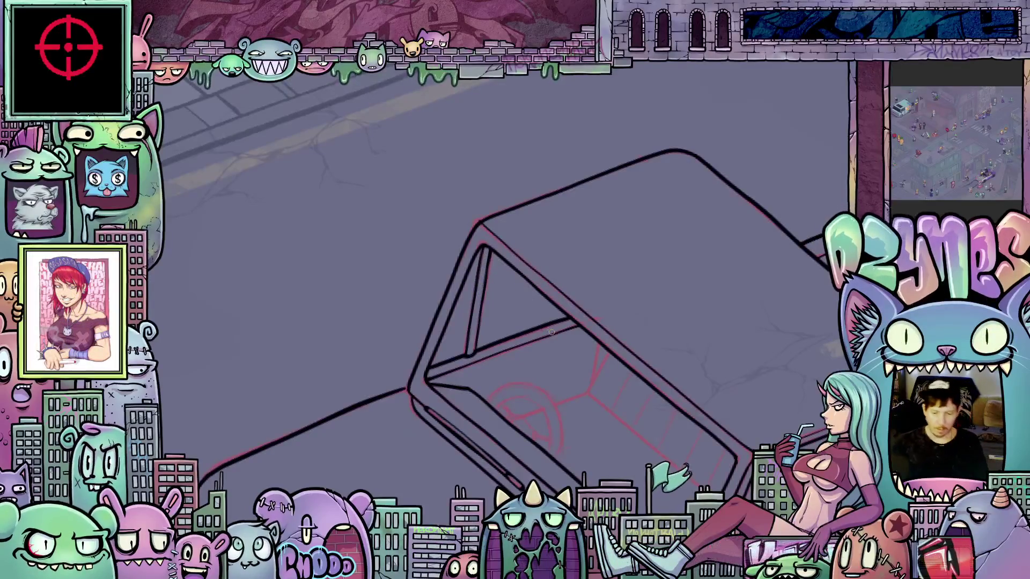
key(ctrl+0)
drag(551, 333, 607, 374)
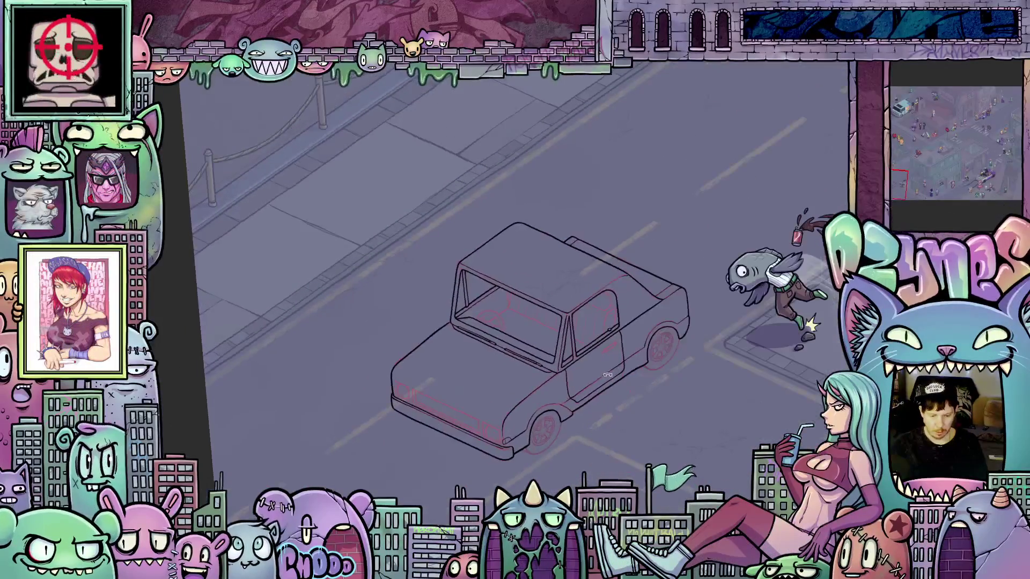
Ink the windshield frame line in two strokes down the cab.
scroll(577, 336, up, 5)
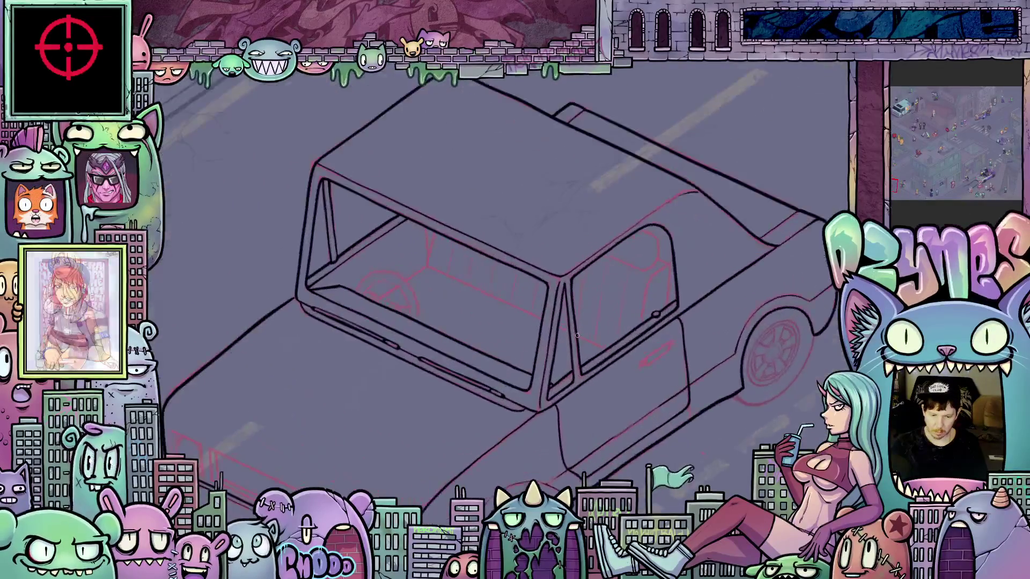
scroll(577, 335, up, 3)
mouse_move(622, 416)
mouse_down()
mouse_move(803, 400)
mouse_move(757, 372)
mouse_move(665, 499)
mouse_up()
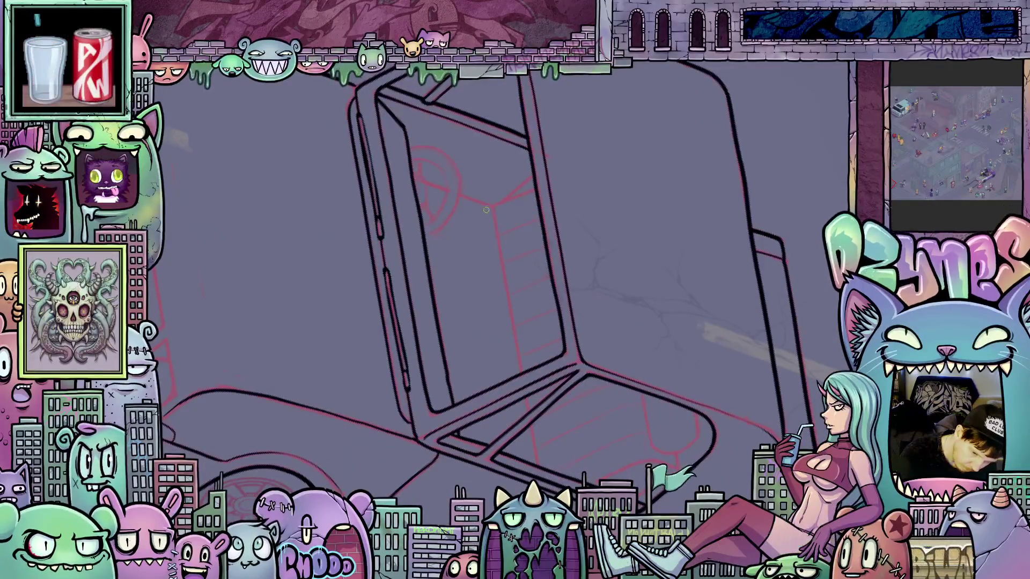
drag(487, 210, 506, 280)
drag(513, 319, 536, 451)
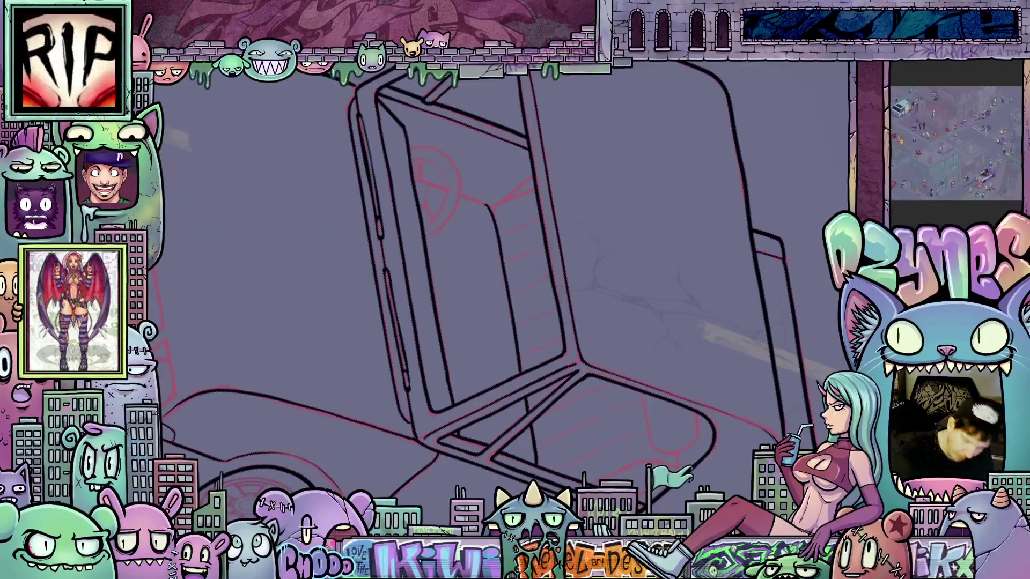
Ink short lines along the cab edge and the car door edge.
key(minus)
key(minus)
key(minus)
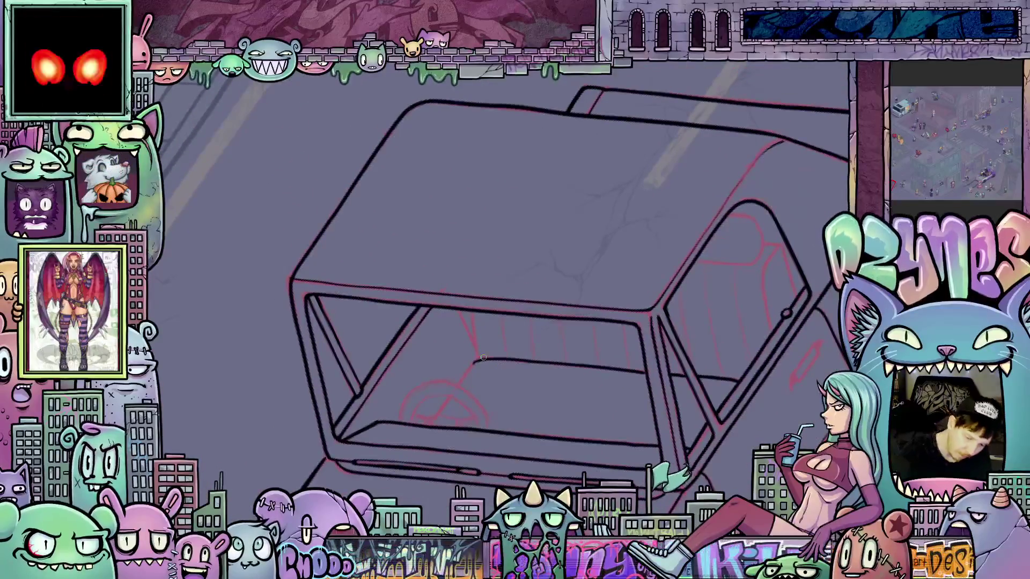
drag(486, 358, 472, 315)
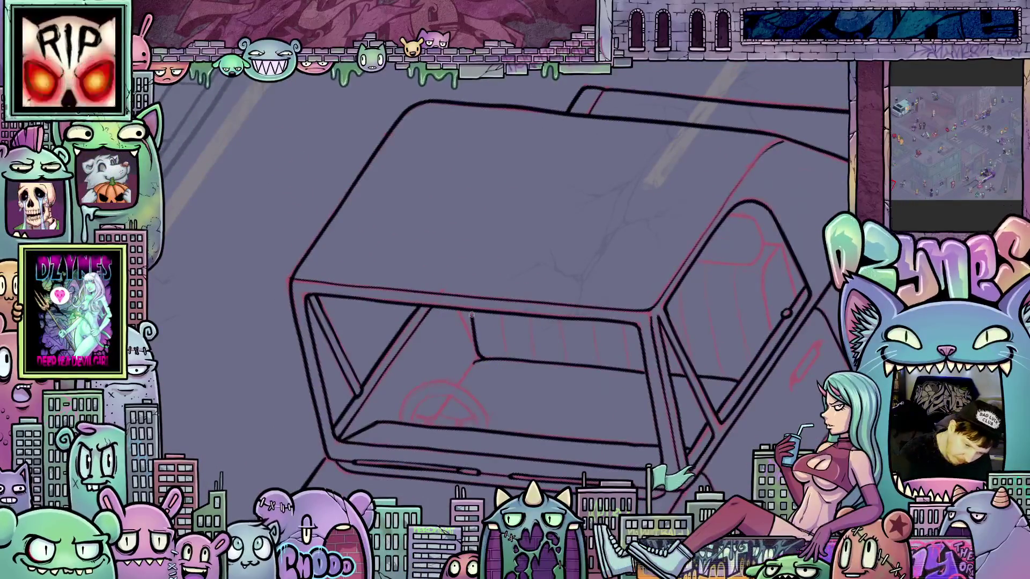
key(minus)
key(minus)
key(minus)
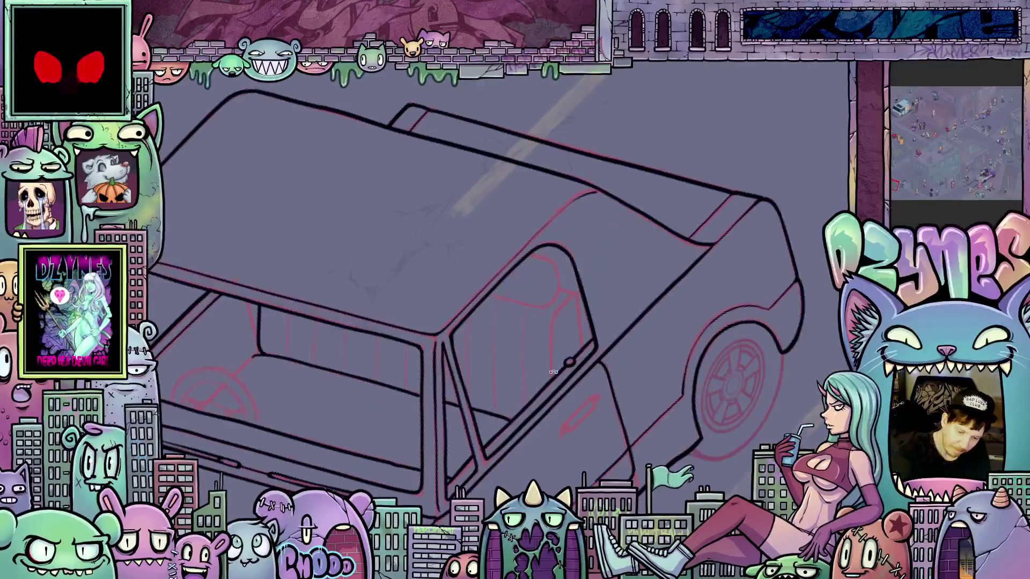
mouse_move(552, 380)
mouse_down()
mouse_move(553, 320)
mouse_move(575, 296)
mouse_move(580, 339)
mouse_up()
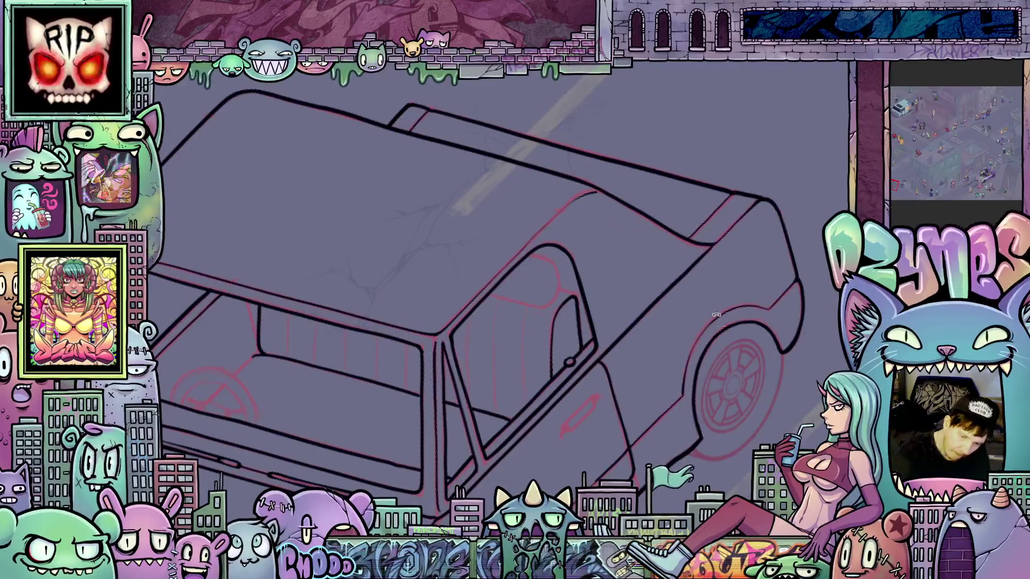
Check the whole car, then add a vertical line on the door.
key(minus)
key(minus)
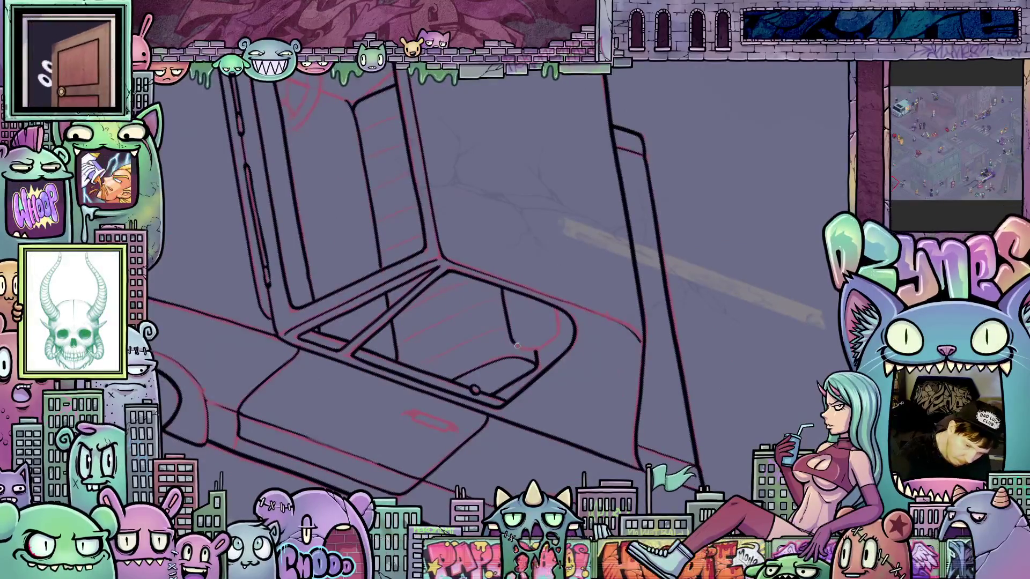
key(ctrl+0)
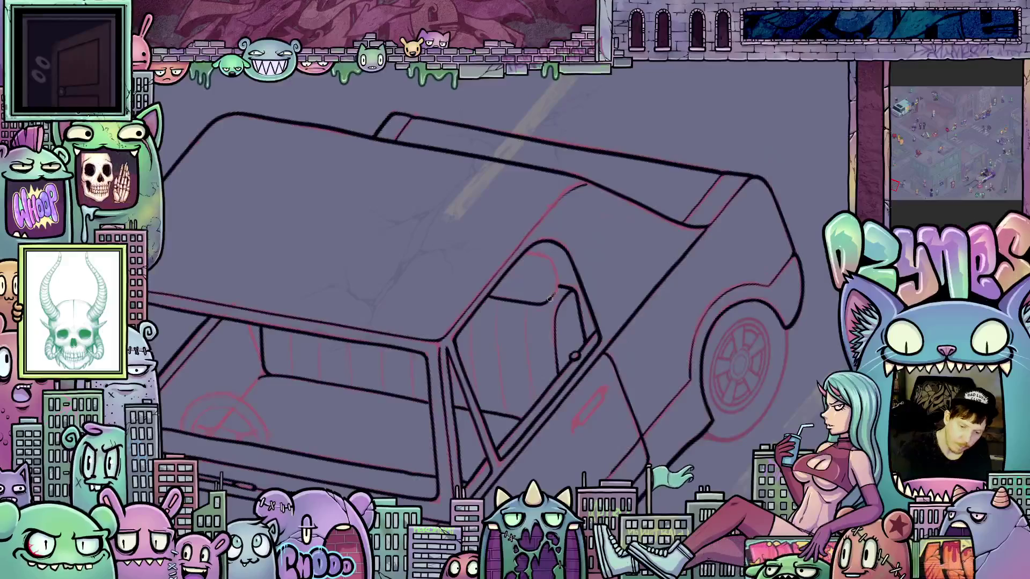
key(plus)
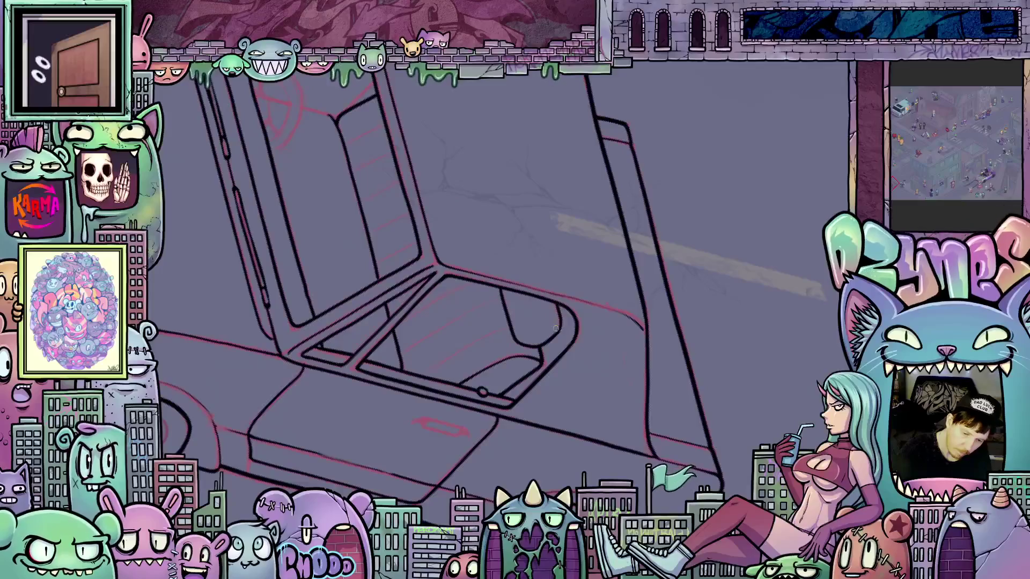
key(ctrl+0)
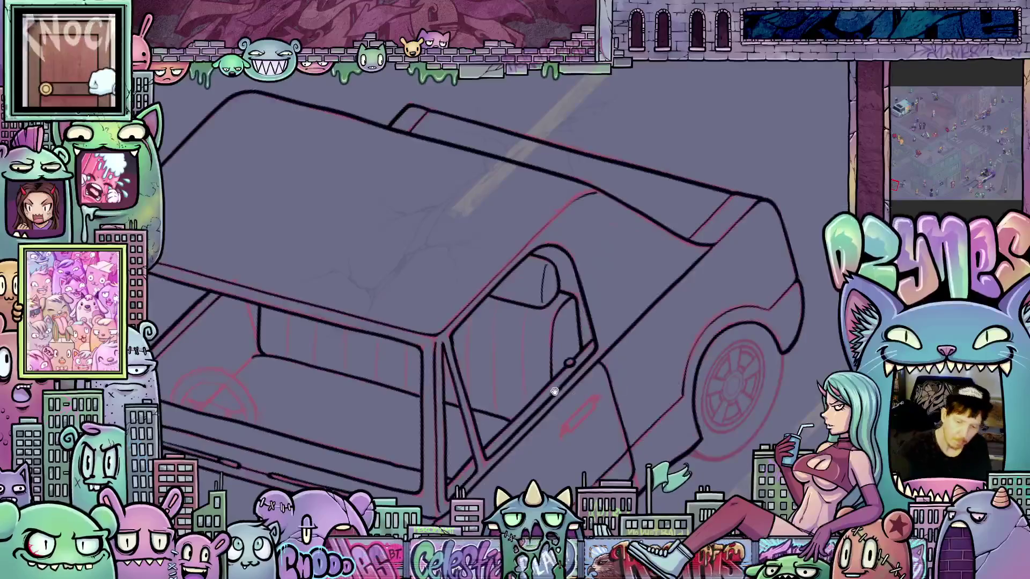
drag(555, 392, 610, 272)
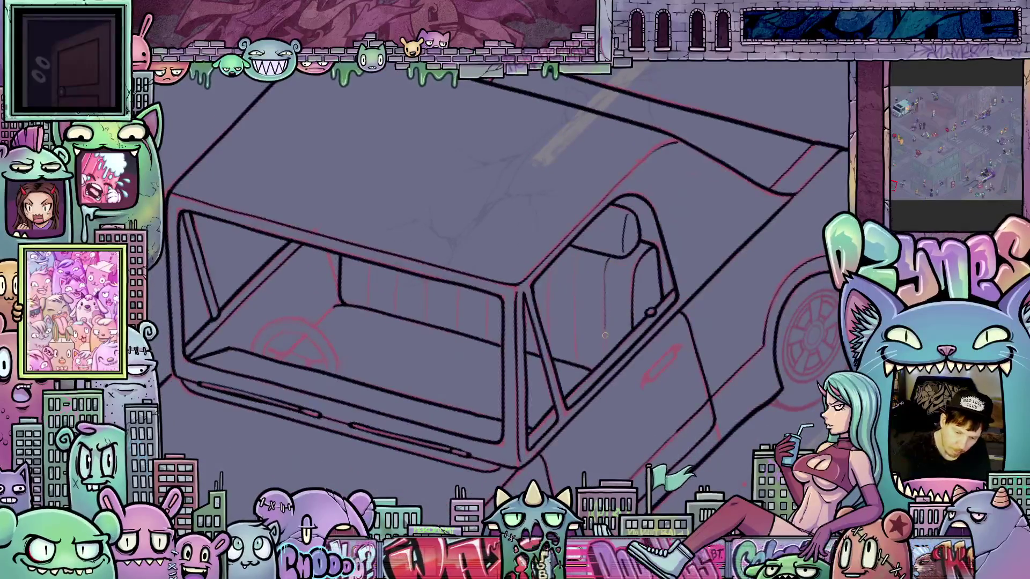
drag(576, 248, 575, 343)
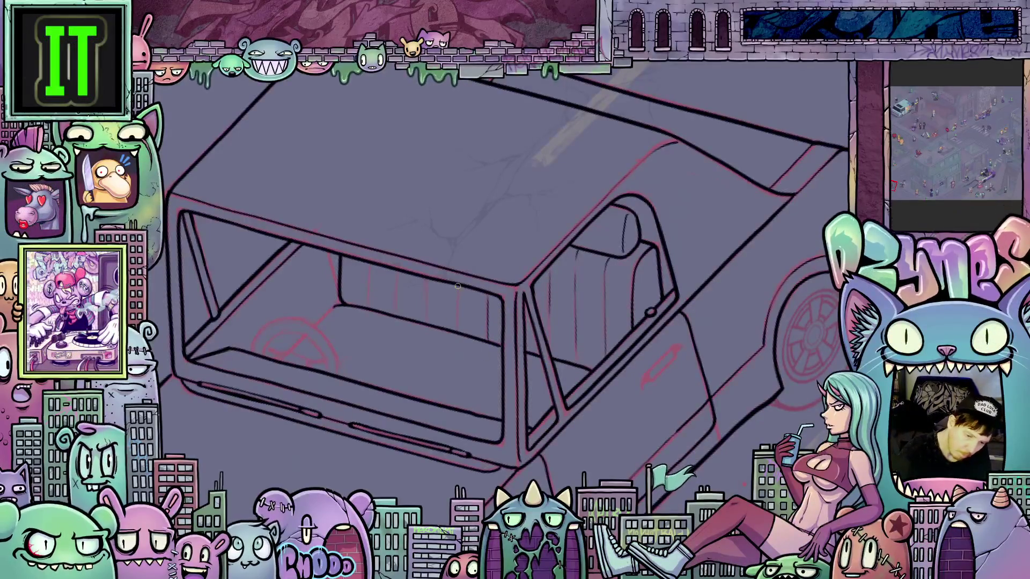
Ink three vertical stitch lines across the seat back.
drag(457, 286, 457, 316)
drag(426, 277, 426, 313)
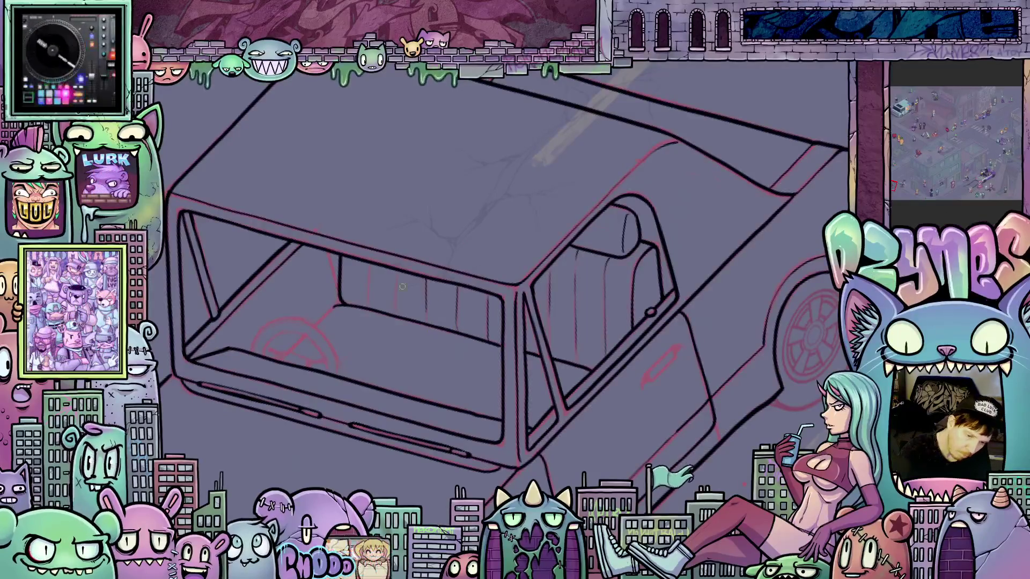
drag(368, 266, 366, 307)
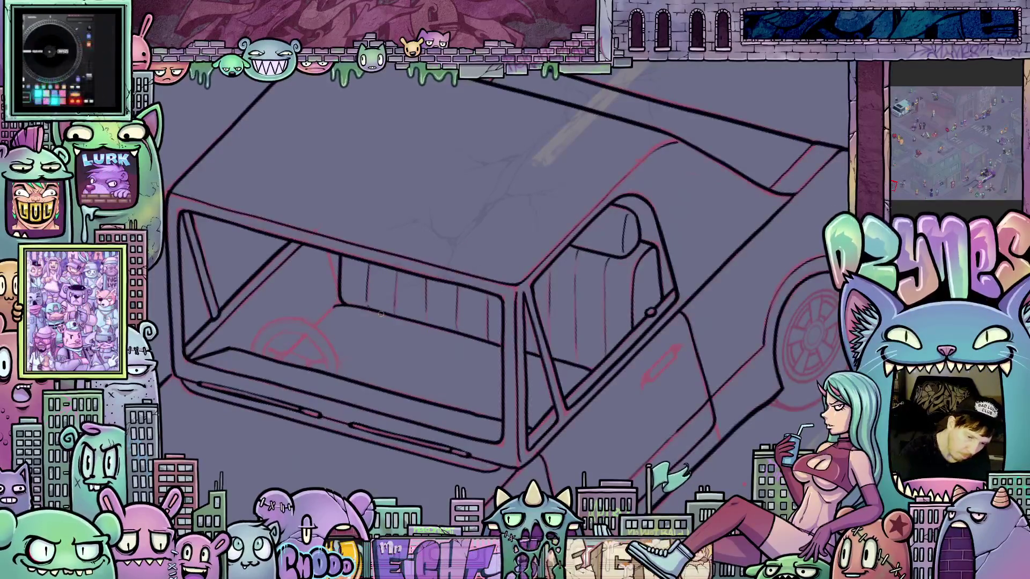
scroll(422, 326, down, 5)
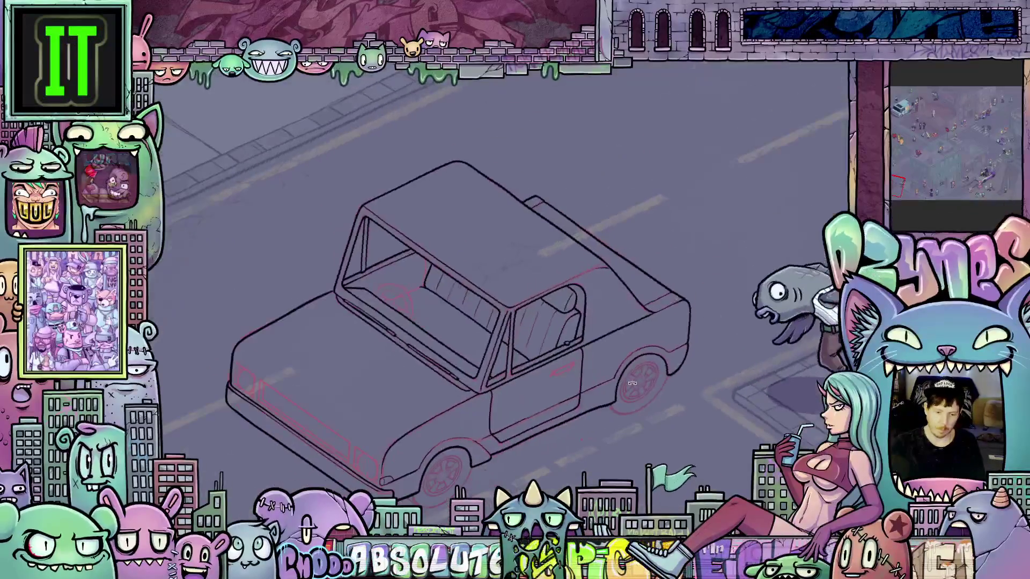
scroll(536, 269, down, 5)
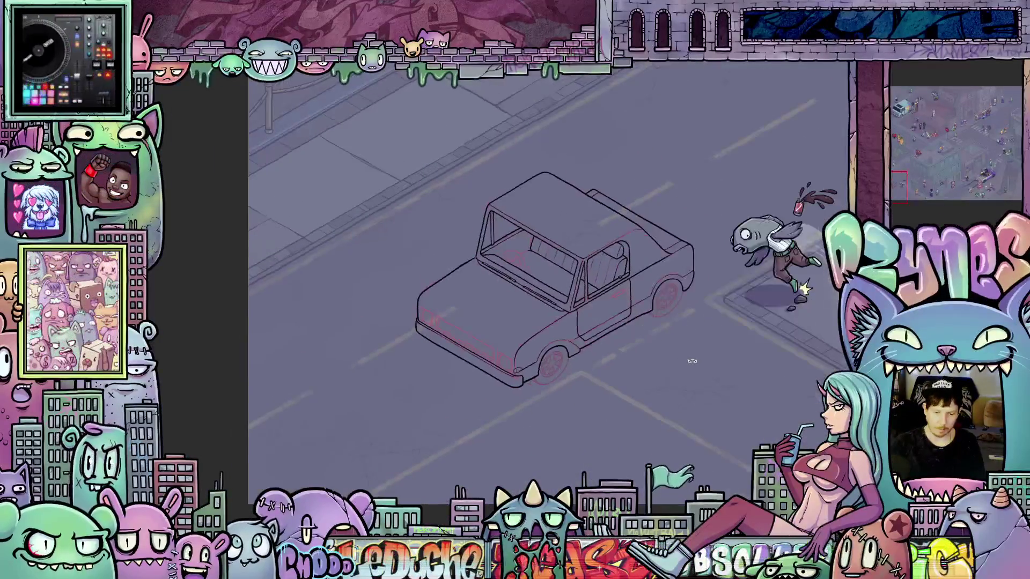
drag(681, 362, 598, 463)
scroll(598, 464, down, 5)
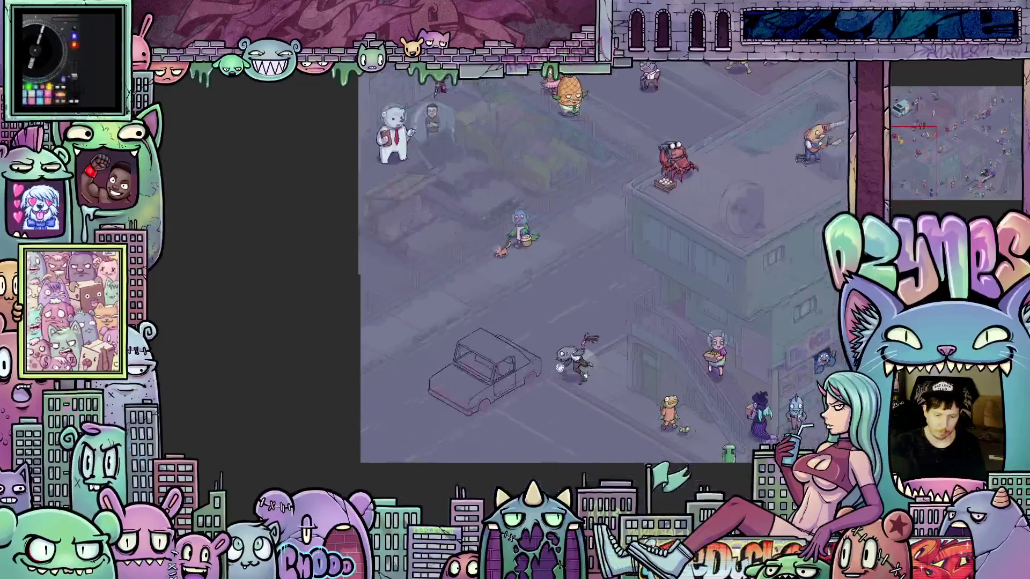
drag(594, 457, 542, 391)
scroll(543, 379, down, 5)
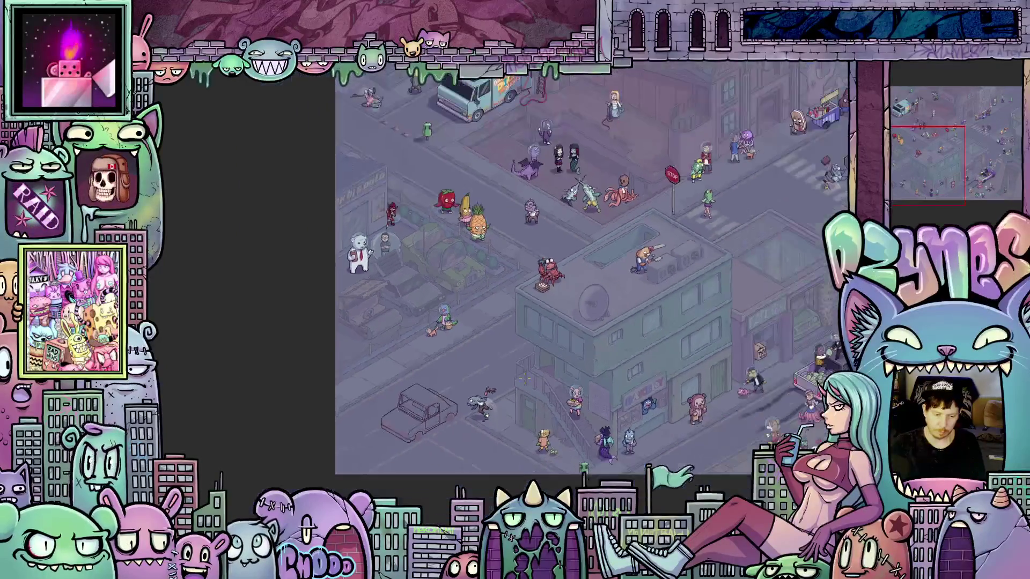
scroll(483, 341, up, 10)
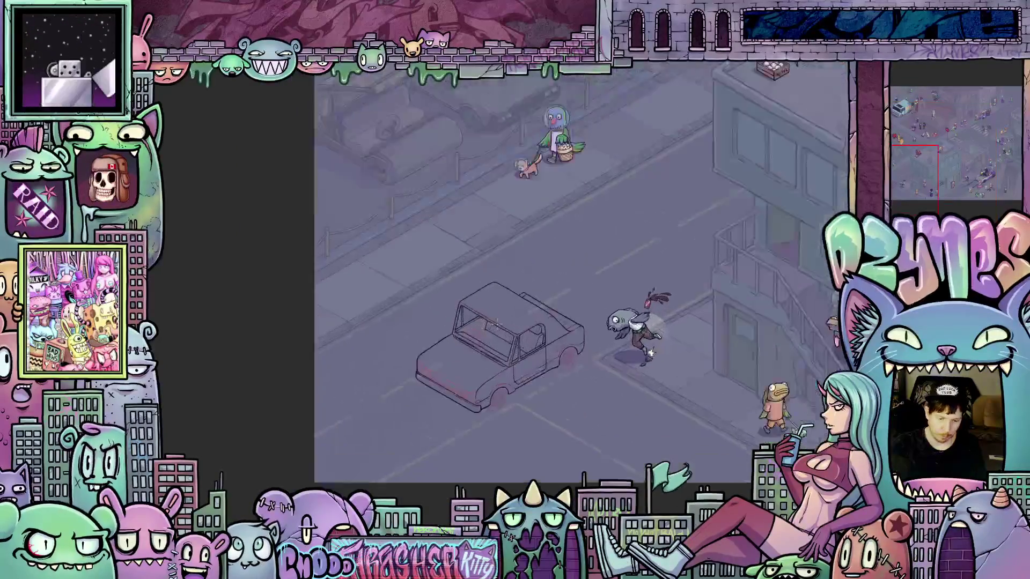
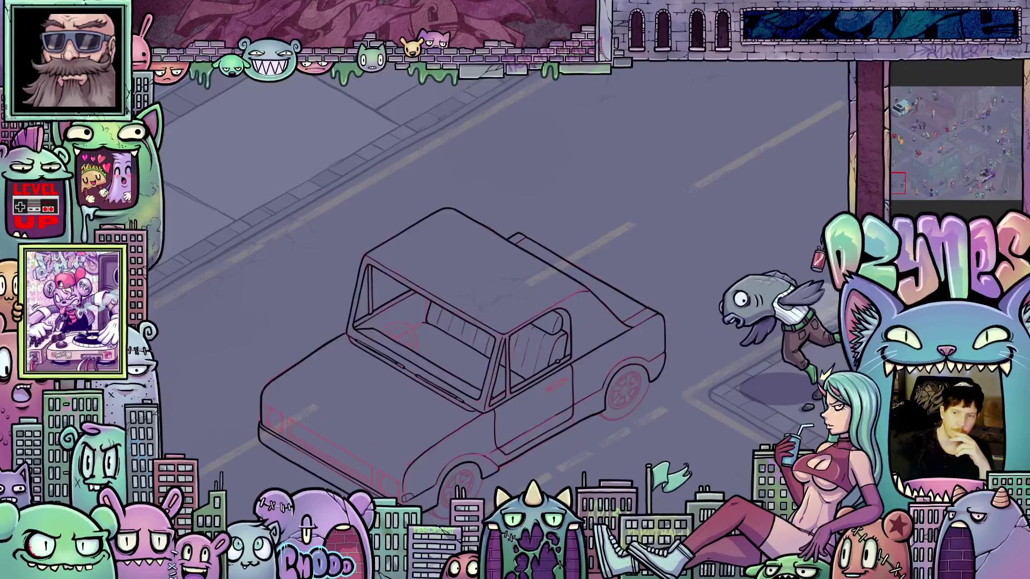
Ink the short vertical edge lines of the small light at the front bumper corner.
scroll(602, 237, down, 2)
scroll(617, 246, down, 2)
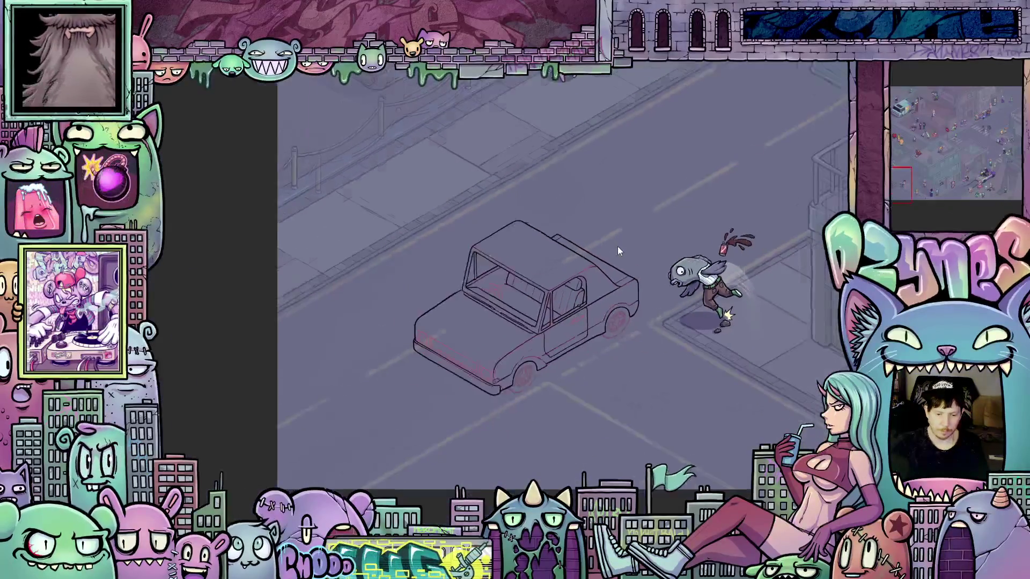
scroll(477, 358, up, 6)
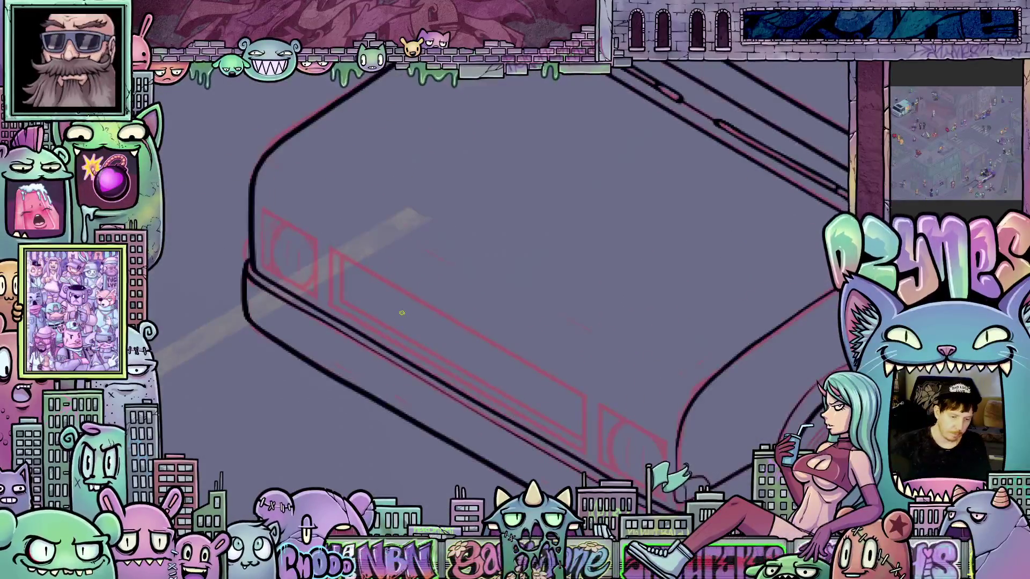
mouse_move(734, 268)
mouse_down()
mouse_move(724, 366)
mouse_move(708, 403)
mouse_move(667, 381)
mouse_move(639, 395)
mouse_up()
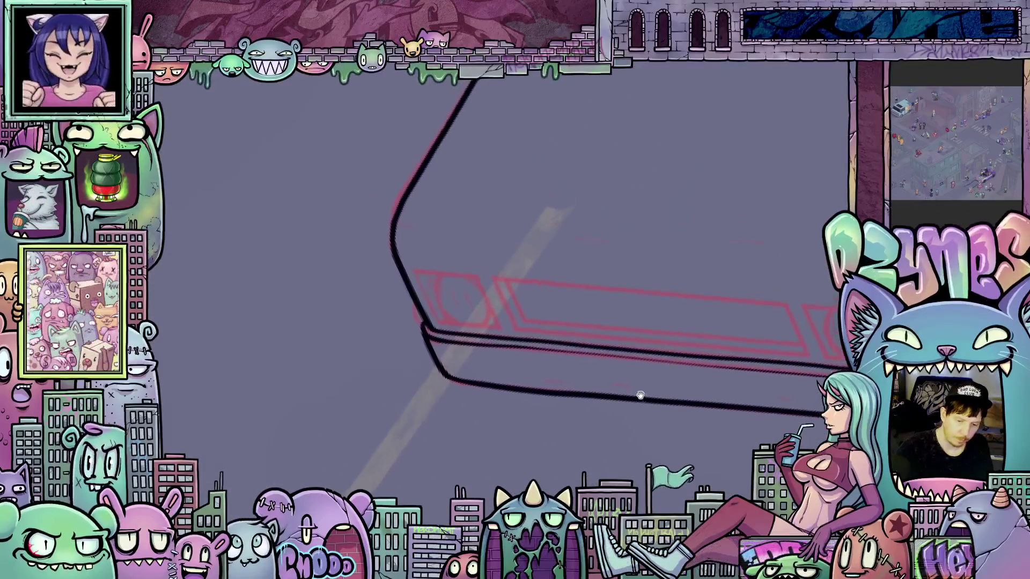
drag(719, 373, 670, 429)
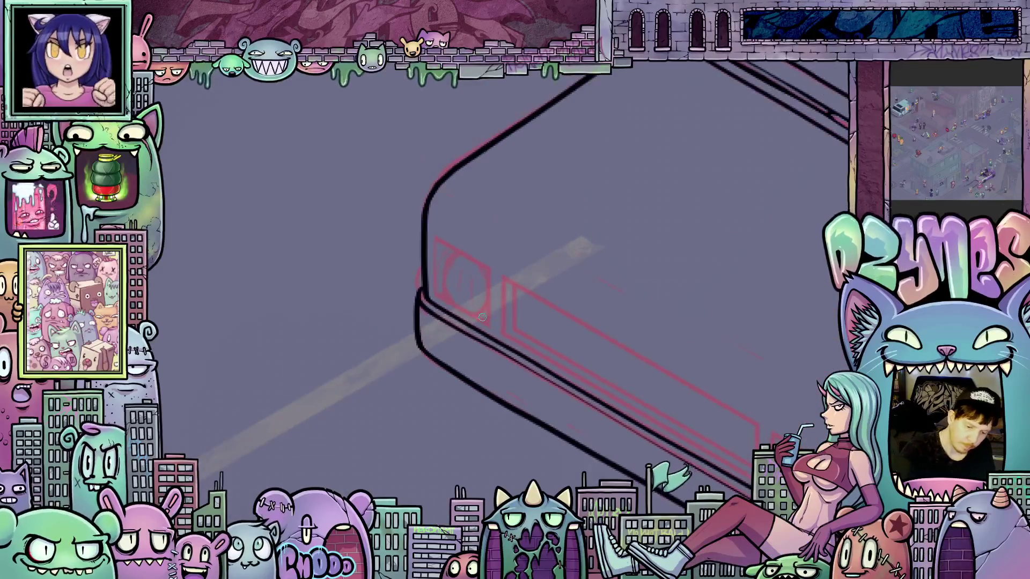
drag(488, 322, 488, 310)
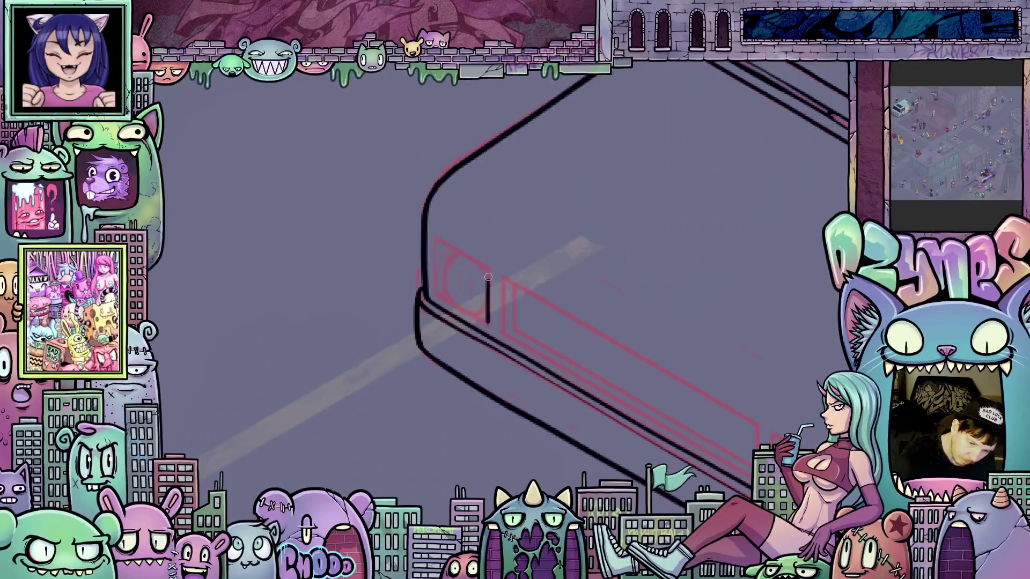
drag(613, 279, 552, 373)
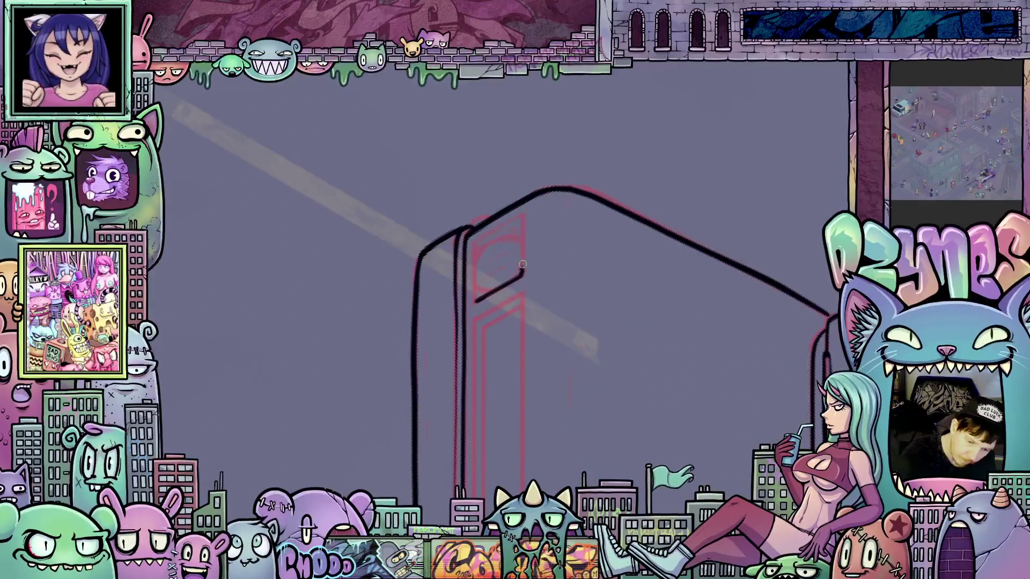
drag(523, 235, 523, 211)
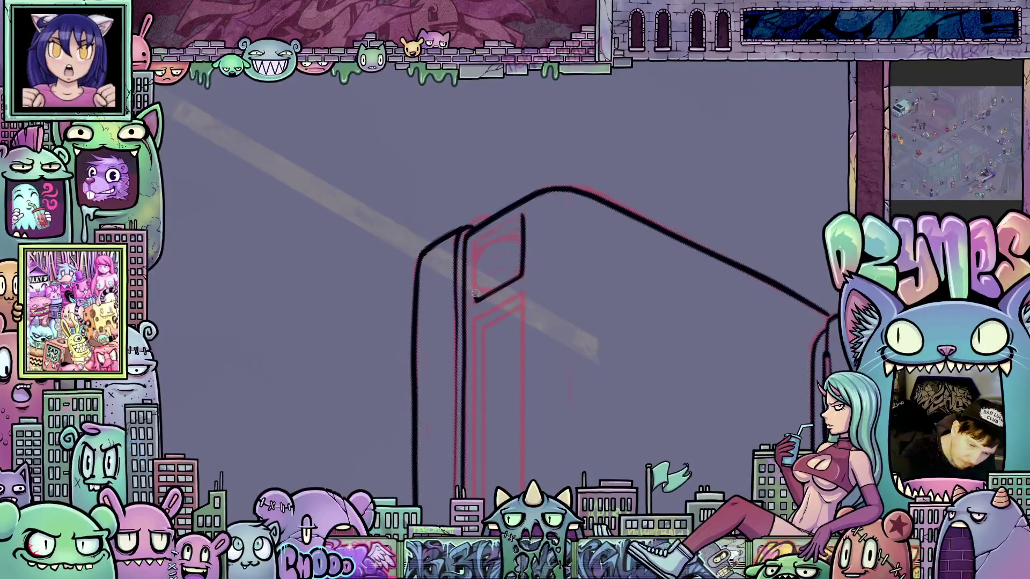
mouse_move(583, 275)
mouse_down()
mouse_move(515, 252)
mouse_move(438, 246)
mouse_move(456, 303)
mouse_up()
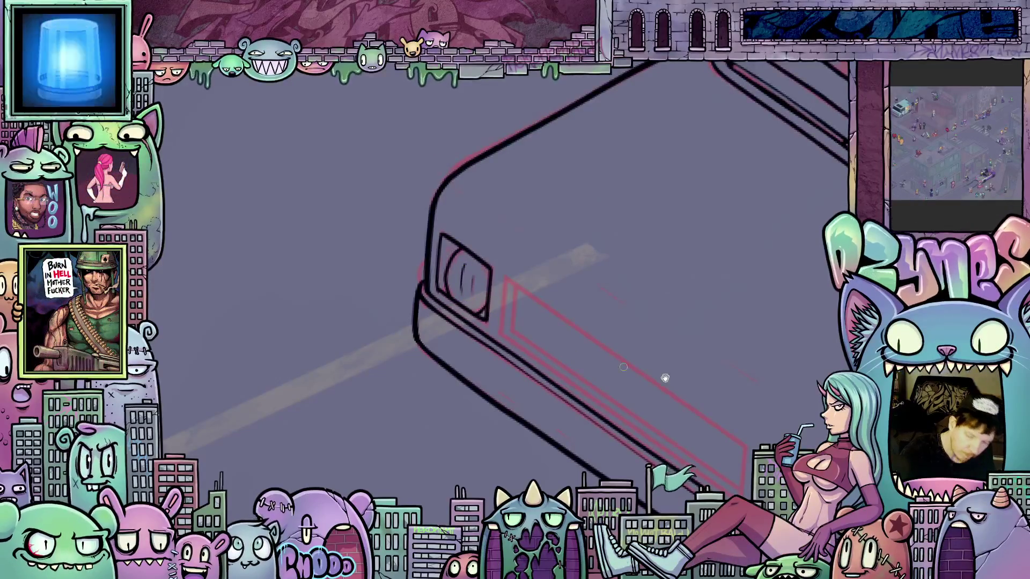
Ink a short line along the truck's side panel, then bring the front end into view.
drag(664, 378, 586, 163)
mouse_move(726, 324)
mouse_down()
mouse_move(632, 300)
mouse_move(553, 262)
mouse_move(539, 312)
mouse_up()
mouse_move(713, 307)
mouse_down()
mouse_move(696, 389)
mouse_move(524, 353)
mouse_up()
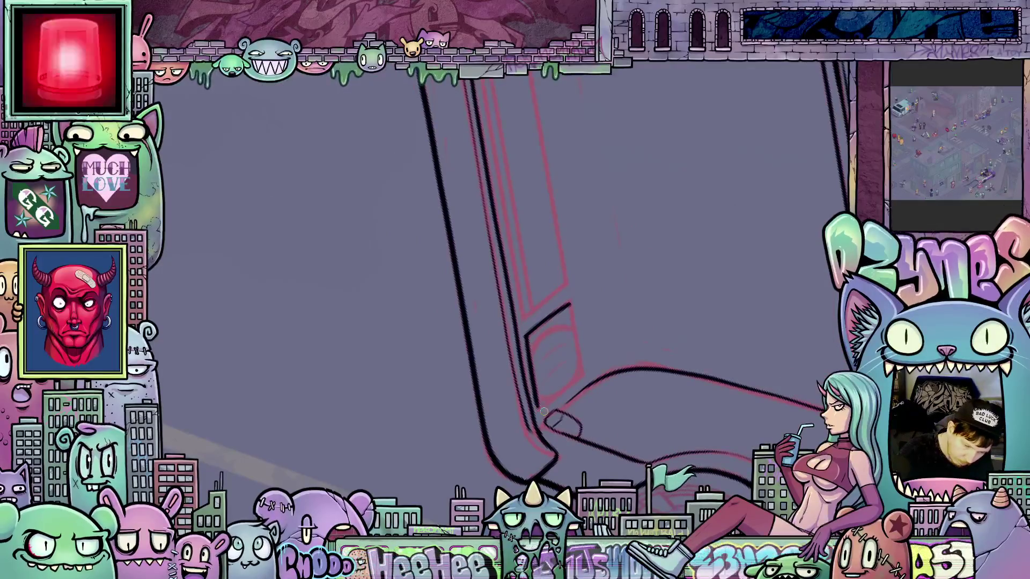
drag(582, 374, 598, 354)
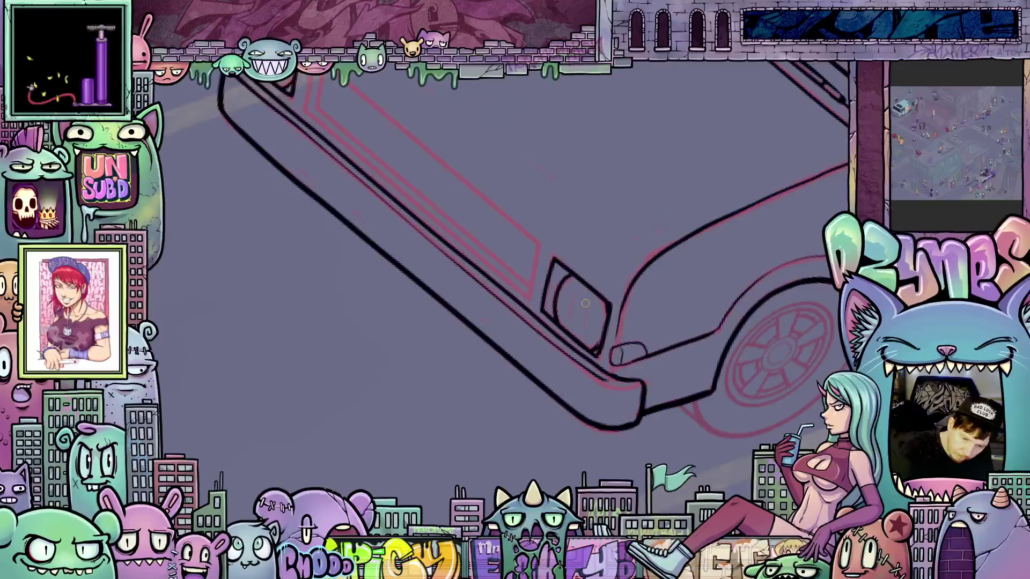
mouse_move(582, 299)
mouse_down()
mouse_move(701, 361)
mouse_move(587, 448)
mouse_move(561, 405)
mouse_up()
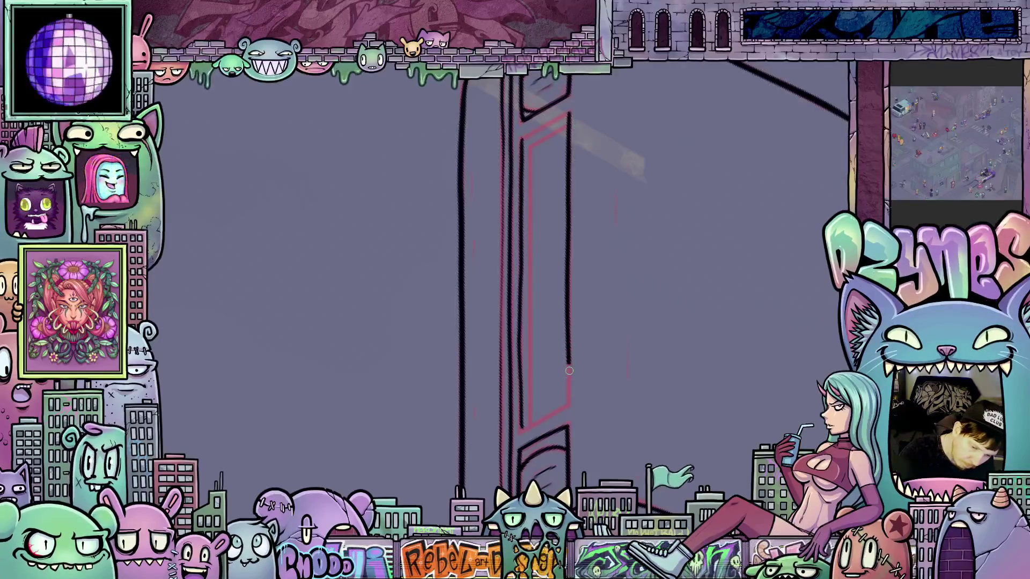
mouse_move(568, 398)
mouse_down()
mouse_move(506, 305)
mouse_move(456, 278)
mouse_up()
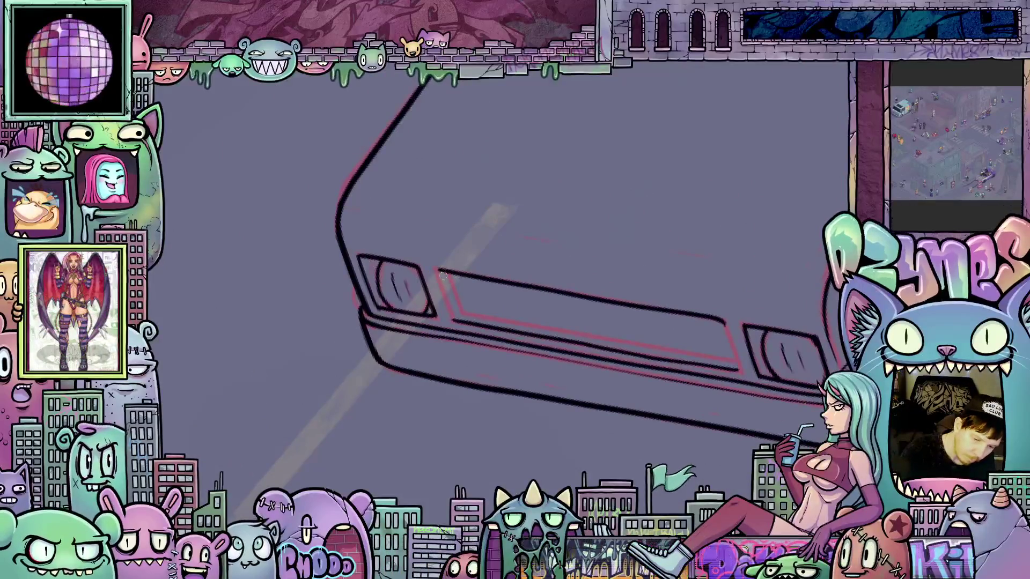
Ink five vertical slats across the truck's front grille panel.
drag(701, 399, 500, 360)
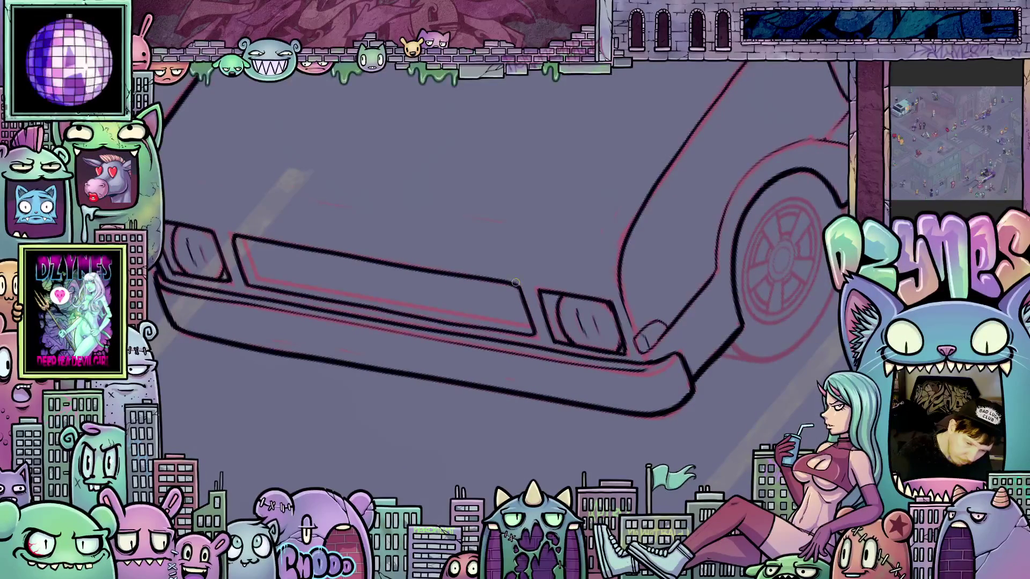
drag(520, 284, 581, 334)
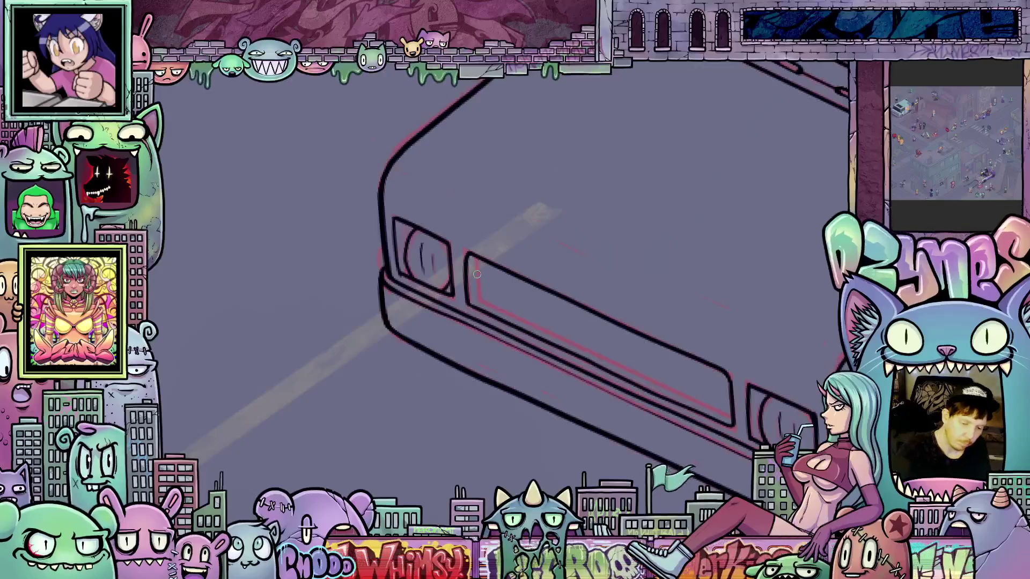
mouse_move(478, 301)
mouse_down()
mouse_move(542, 368)
mouse_move(490, 312)
mouse_up()
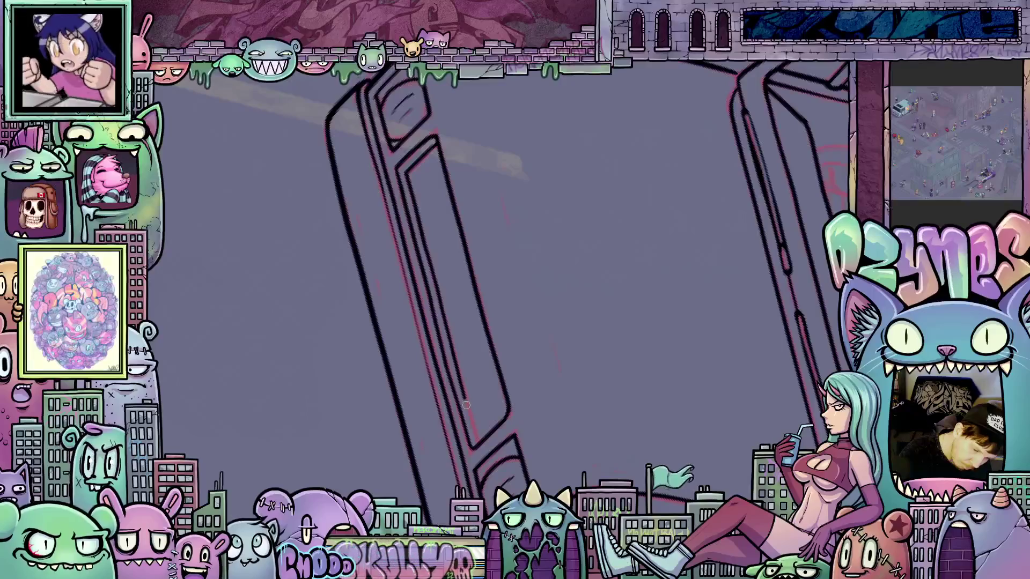
mouse_move(479, 429)
mouse_down()
mouse_move(606, 410)
mouse_move(719, 303)
mouse_up()
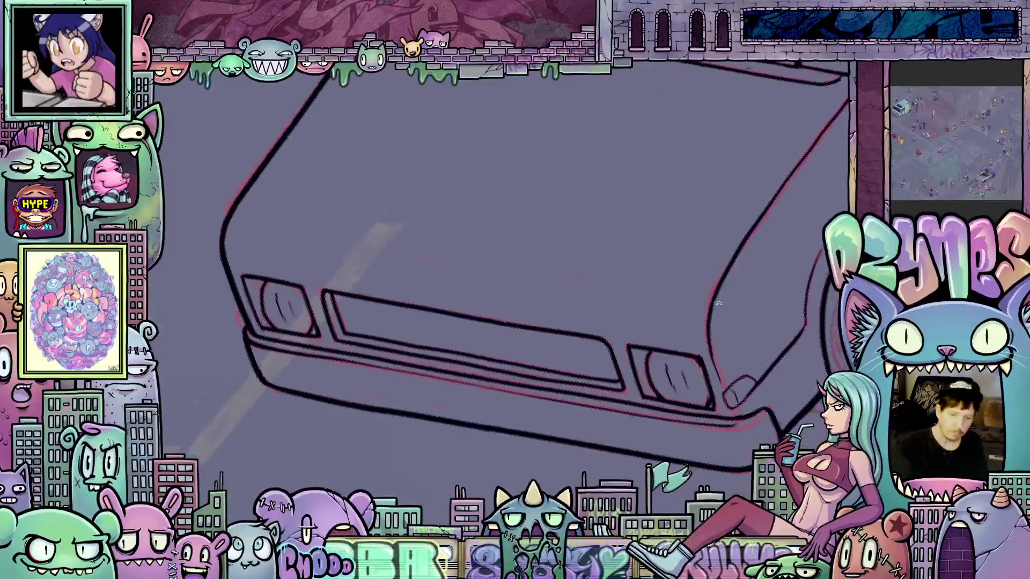
drag(758, 335, 712, 424)
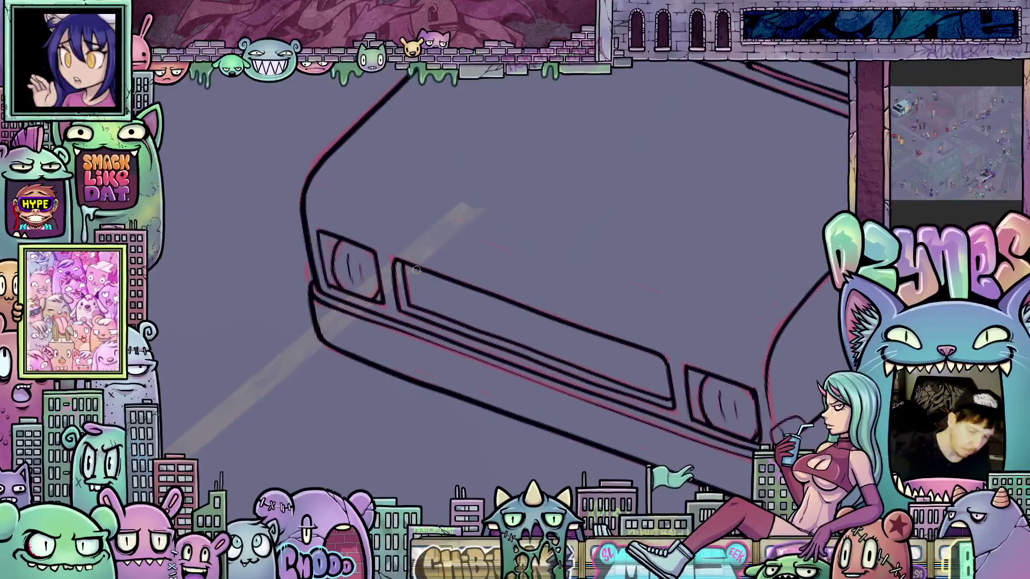
mouse_move(417, 271)
mouse_down()
mouse_move(420, 305)
mouse_move(464, 322)
mouse_up()
drag(472, 286, 475, 328)
mouse_move(487, 294)
mouse_down()
mouse_move(491, 331)
mouse_move(541, 351)
mouse_move(471, 327)
mouse_move(471, 354)
mouse_move(552, 369)
mouse_up()
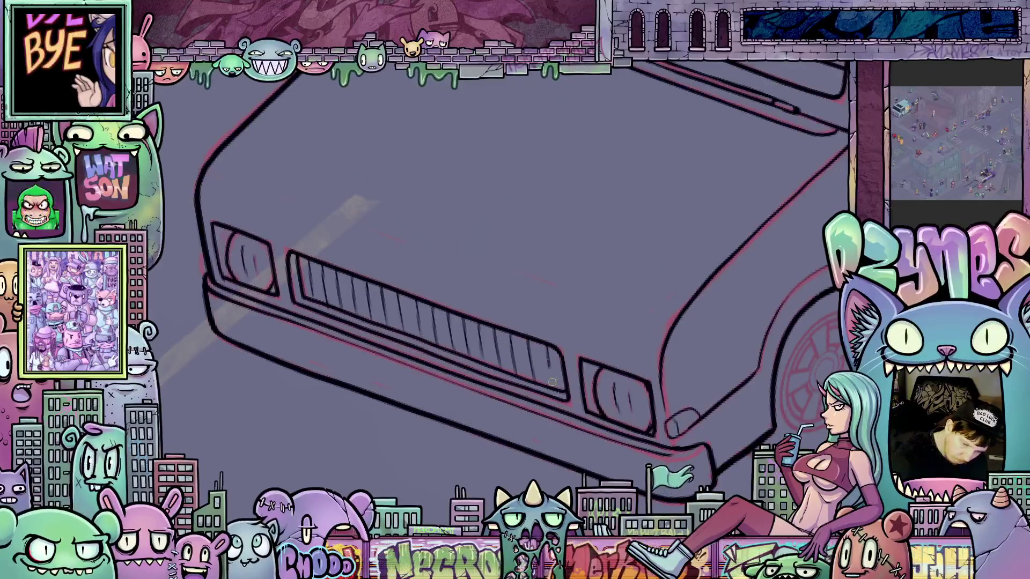
scroll(655, 335, down, 5)
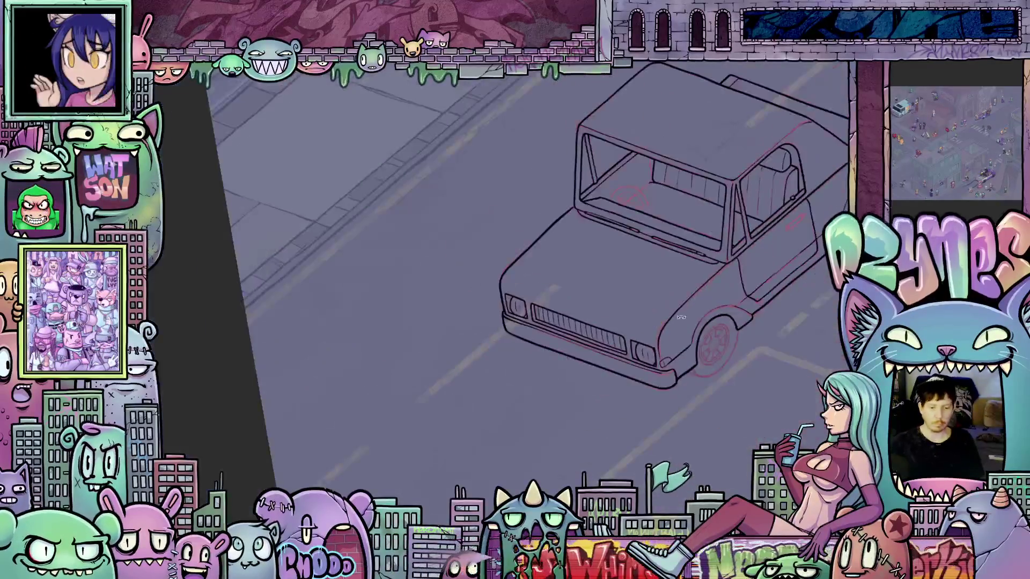
Hatch short vertical shading strokes on the cab's bench seat and door.
mouse_move(698, 377)
mouse_down()
mouse_move(526, 377)
mouse_move(551, 377)
mouse_move(551, 460)
mouse_move(516, 317)
mouse_up()
scroll(552, 377, up, 5)
scroll(516, 317, up, 3)
mouse_move(467, 362)
mouse_down()
mouse_move(500, 336)
mouse_move(524, 236)
mouse_move(542, 219)
mouse_move(517, 304)
mouse_up()
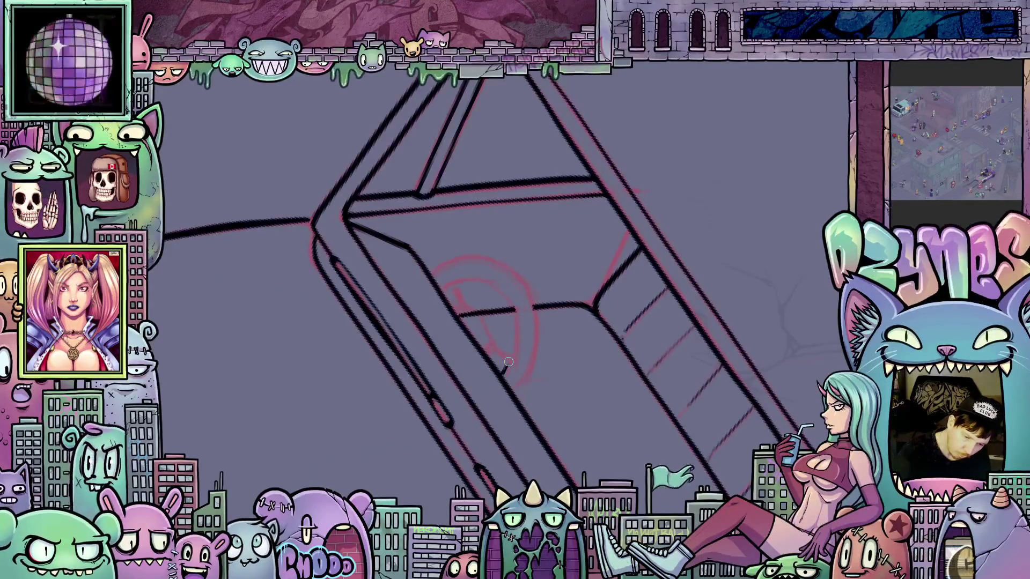
mouse_move(515, 333)
mouse_down()
mouse_move(483, 338)
mouse_move(533, 323)
mouse_up()
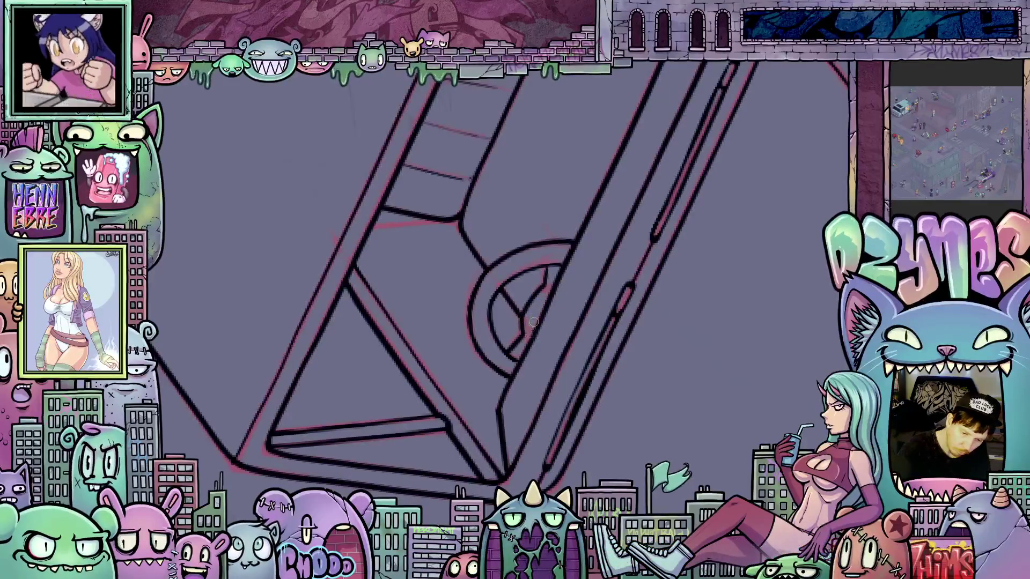
drag(539, 307, 622, 370)
mouse_move(665, 402)
mouse_down()
mouse_move(704, 434)
mouse_move(621, 342)
mouse_move(731, 303)
mouse_move(602, 372)
mouse_move(476, 284)
mouse_up()
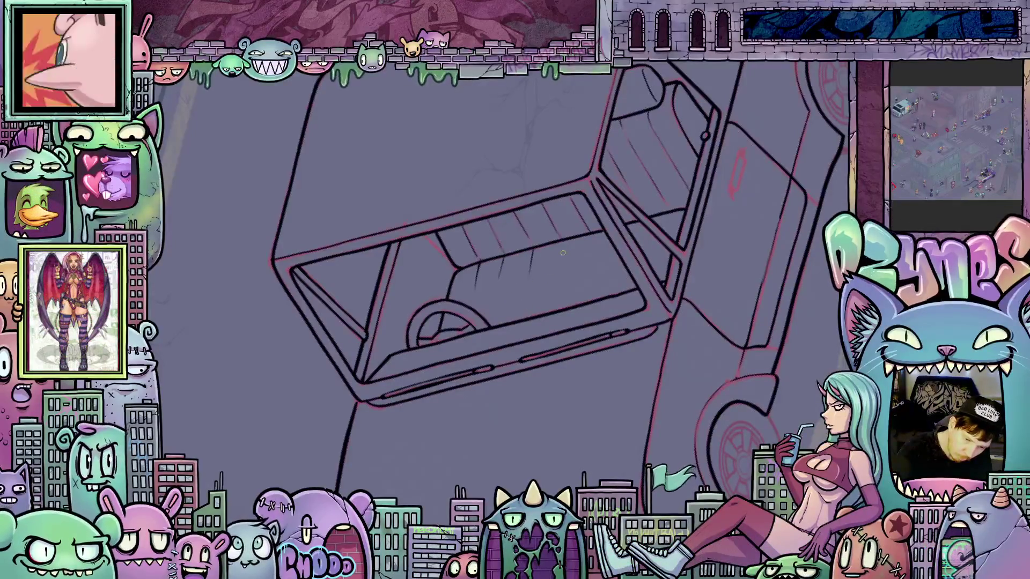
drag(565, 241, 558, 268)
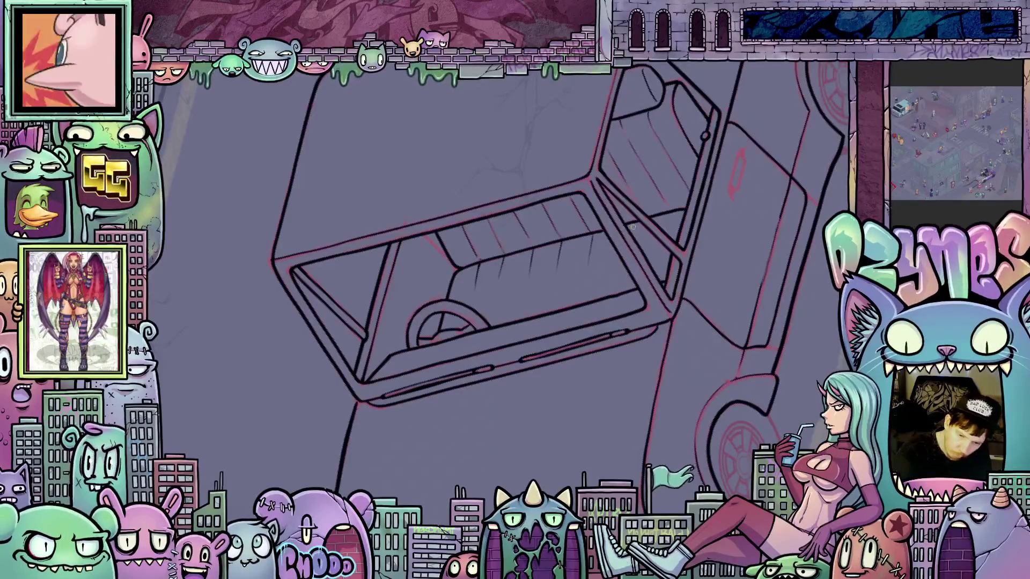
drag(673, 211, 666, 228)
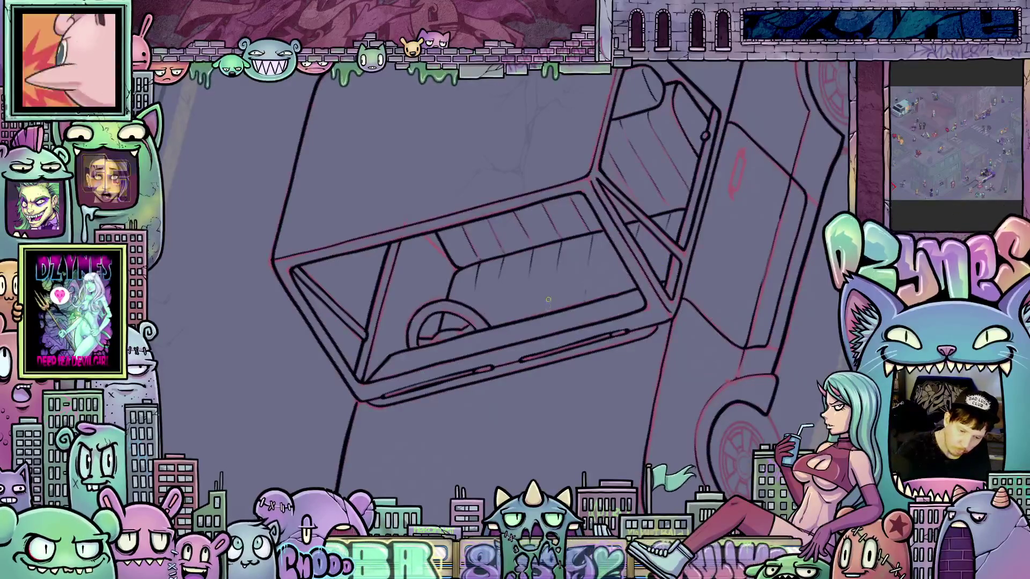
drag(554, 301, 550, 311)
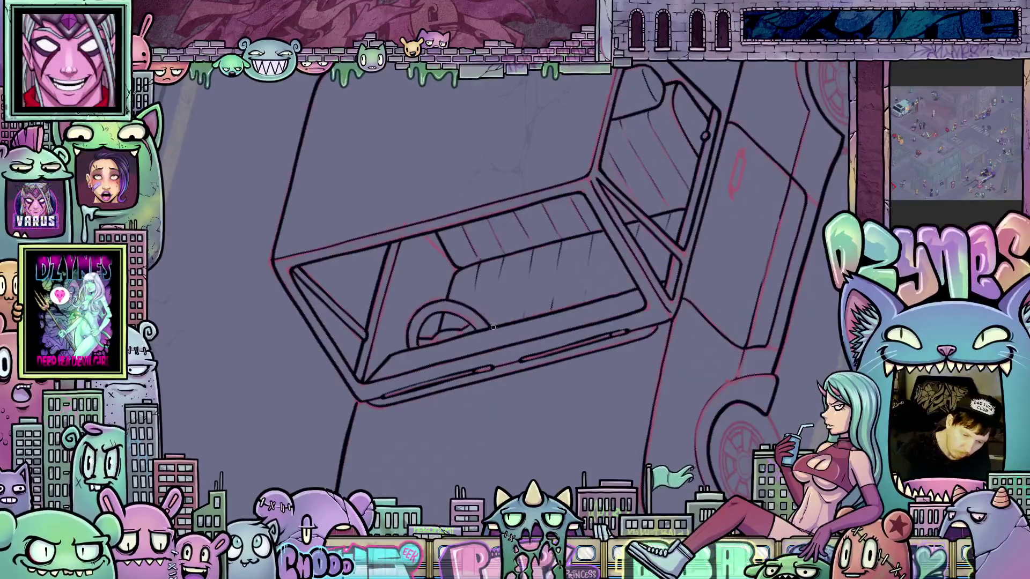
drag(492, 297, 684, 449)
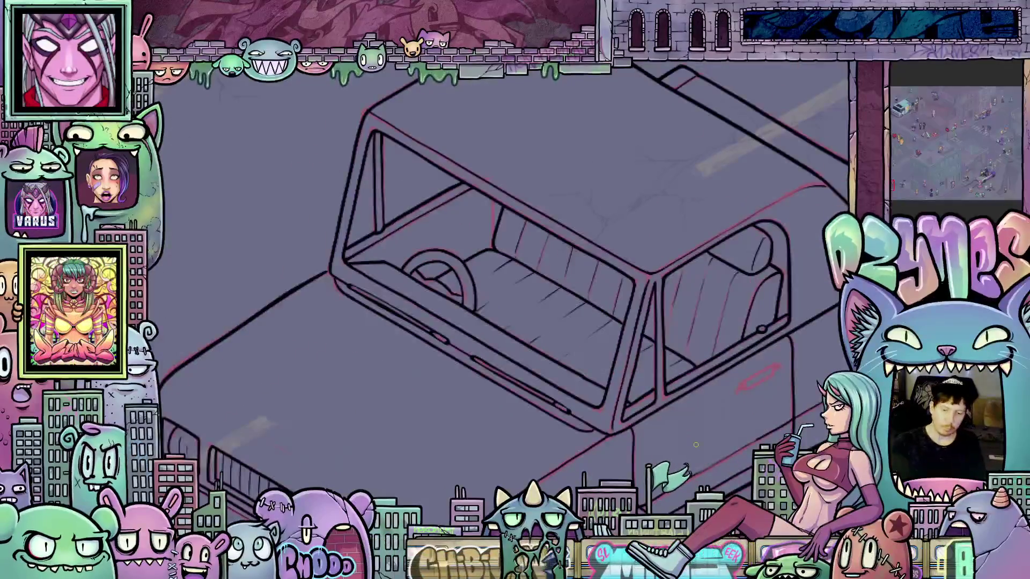
scroll(696, 445, down, 4)
scroll(661, 348, up, 4)
scroll(662, 348, up, 2)
mouse_move(661, 348)
mouse_down()
mouse_move(519, 322)
mouse_move(517, 309)
mouse_up()
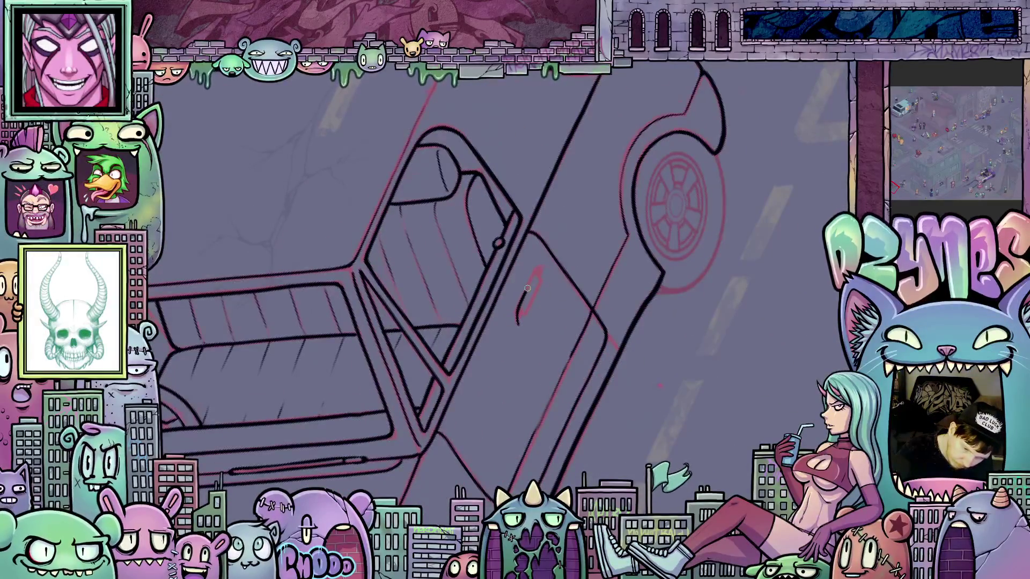
drag(533, 276, 543, 266)
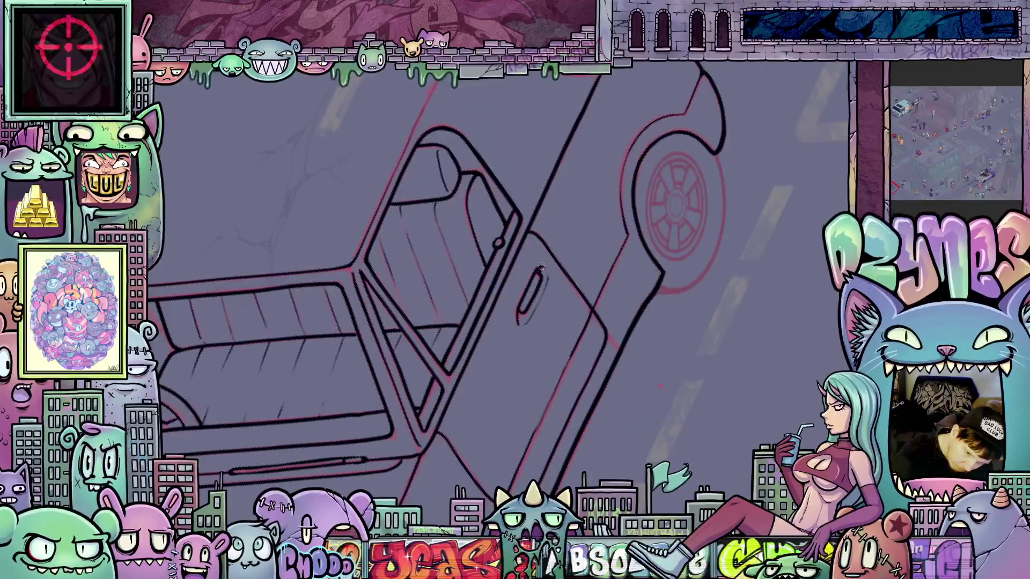
scroll(646, 274, down, 3)
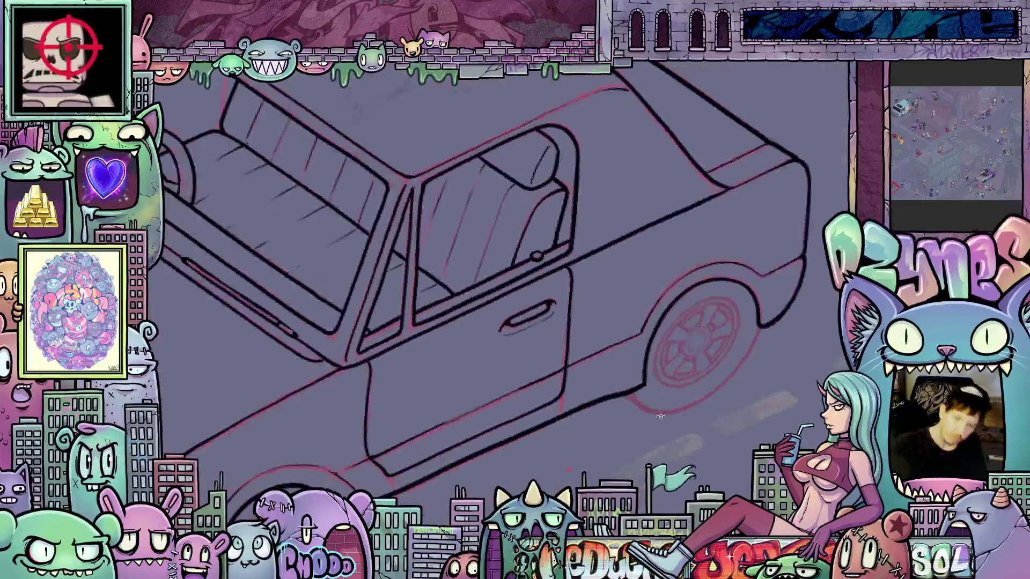
key(ctrl+0)
drag(697, 443, 769, 367)
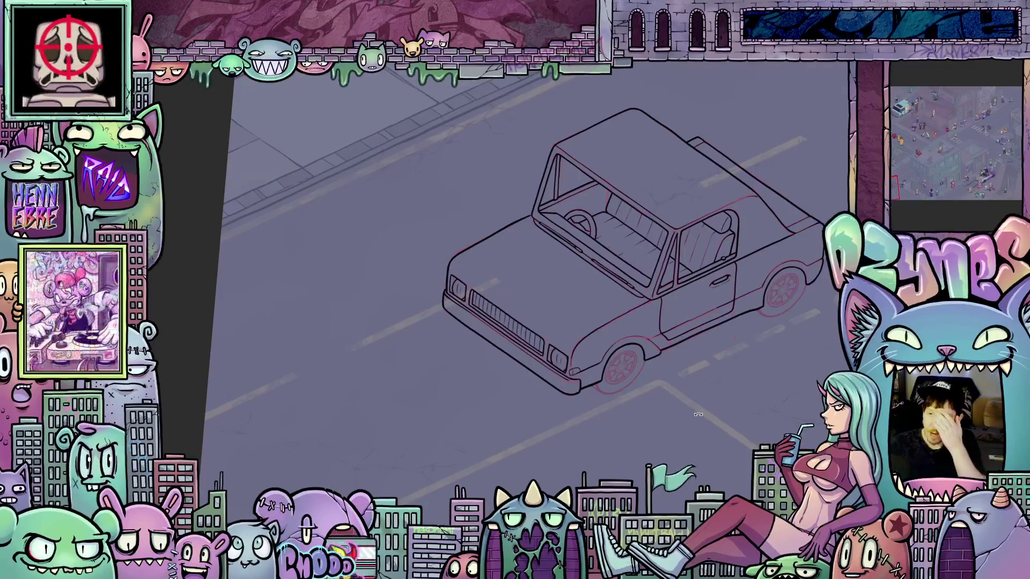
scroll(681, 418, up, 1)
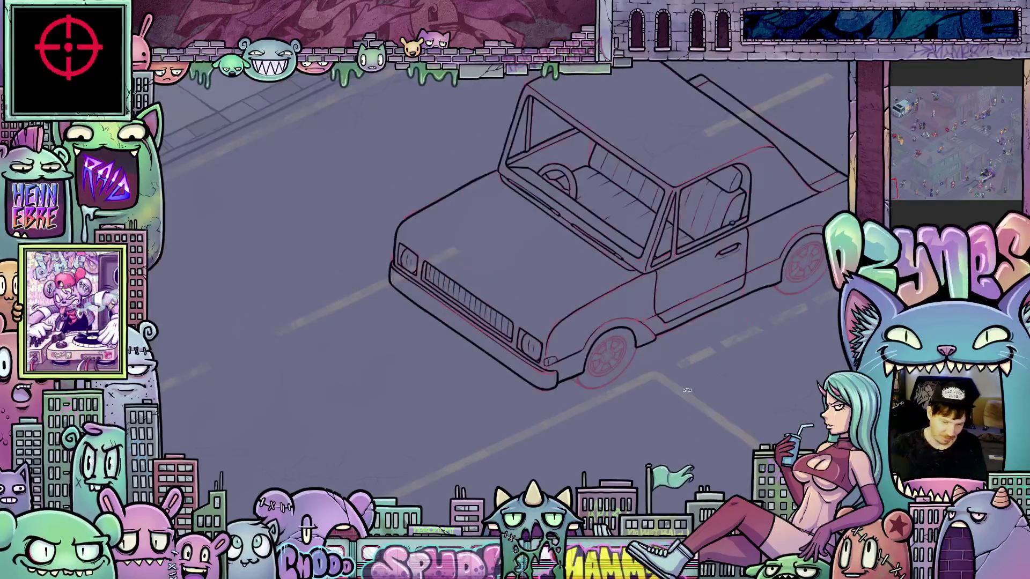
scroll(687, 391, up, 3)
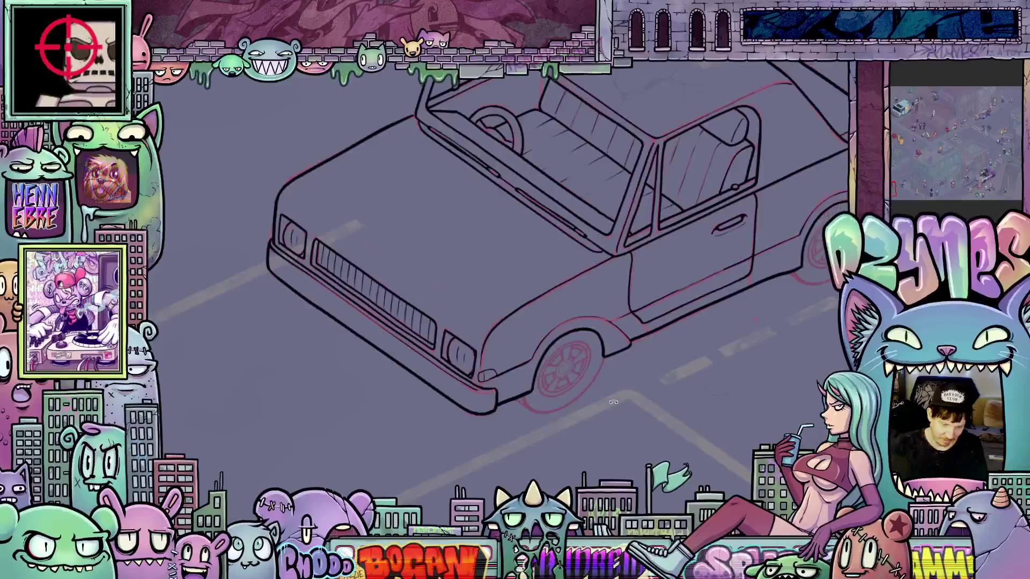
scroll(614, 401, up, 1)
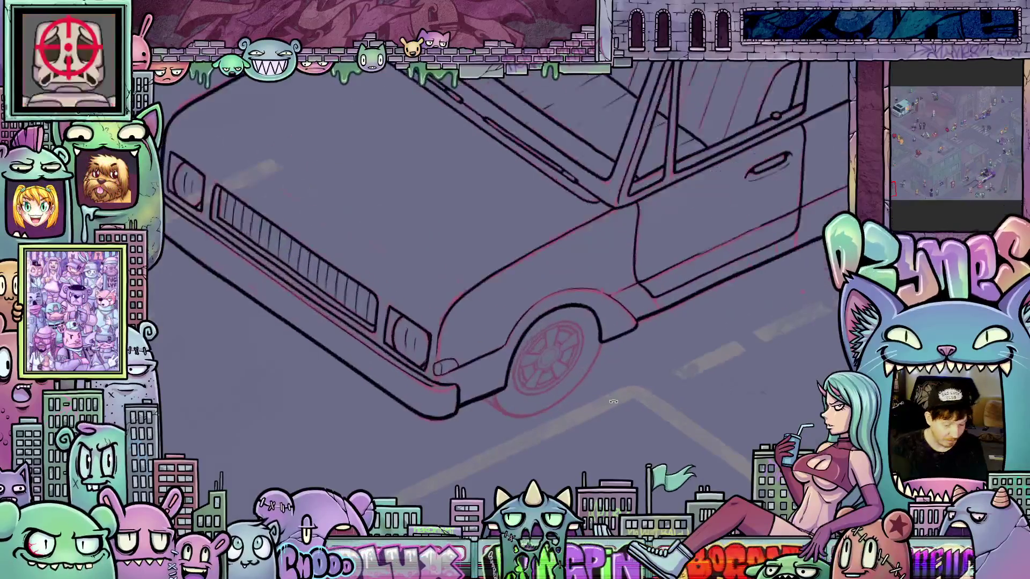
scroll(663, 418, down, 3)
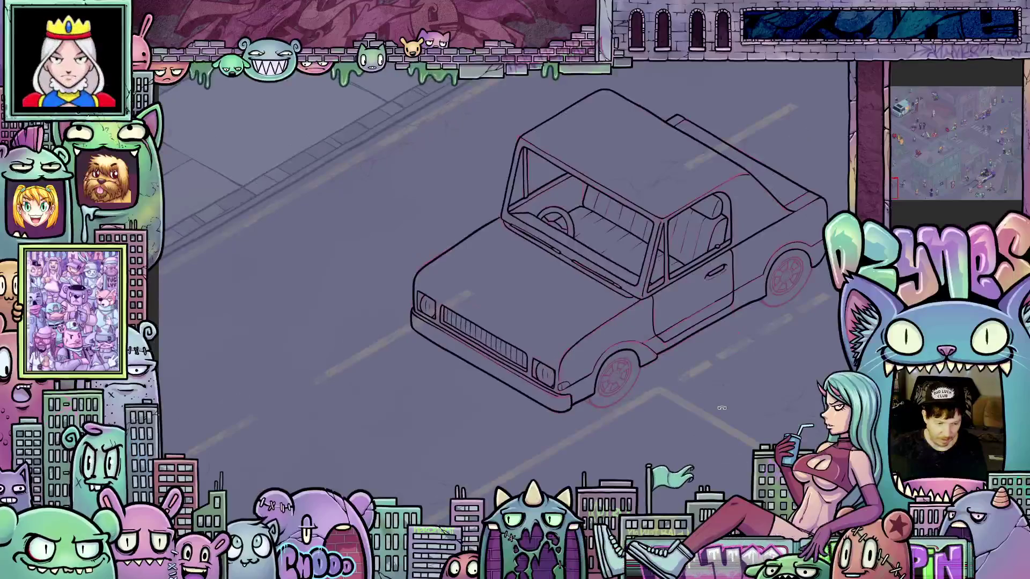
drag(728, 405, 552, 446)
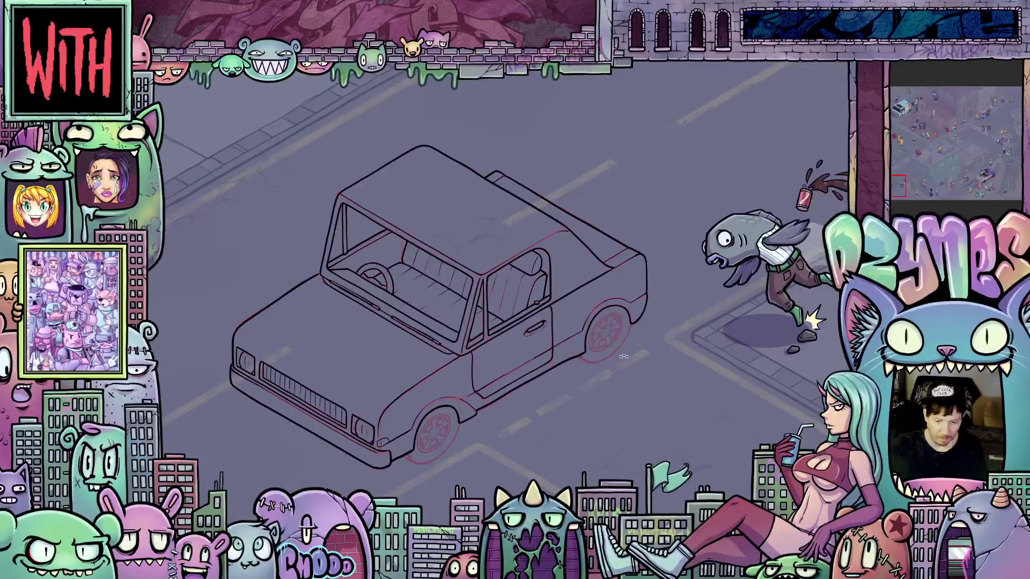
scroll(629, 350, up, 2)
scroll(630, 350, up, 1)
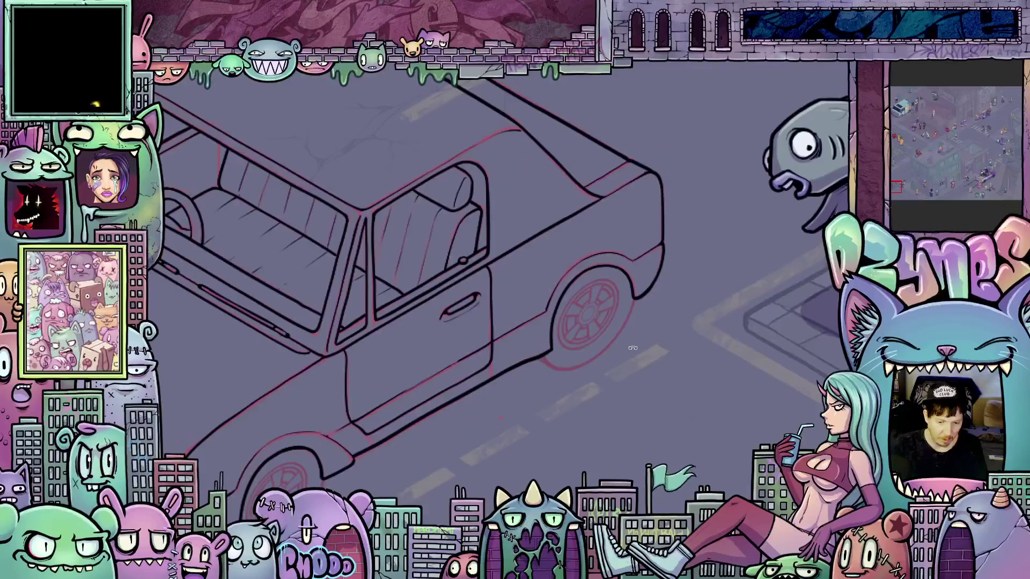
scroll(665, 346, down, 2)
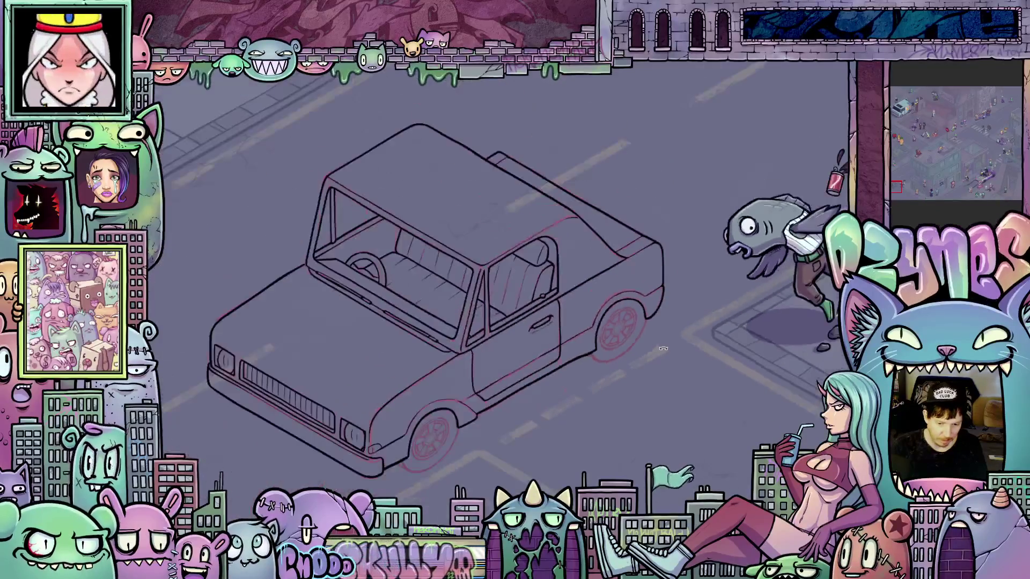
scroll(678, 327, up, 6)
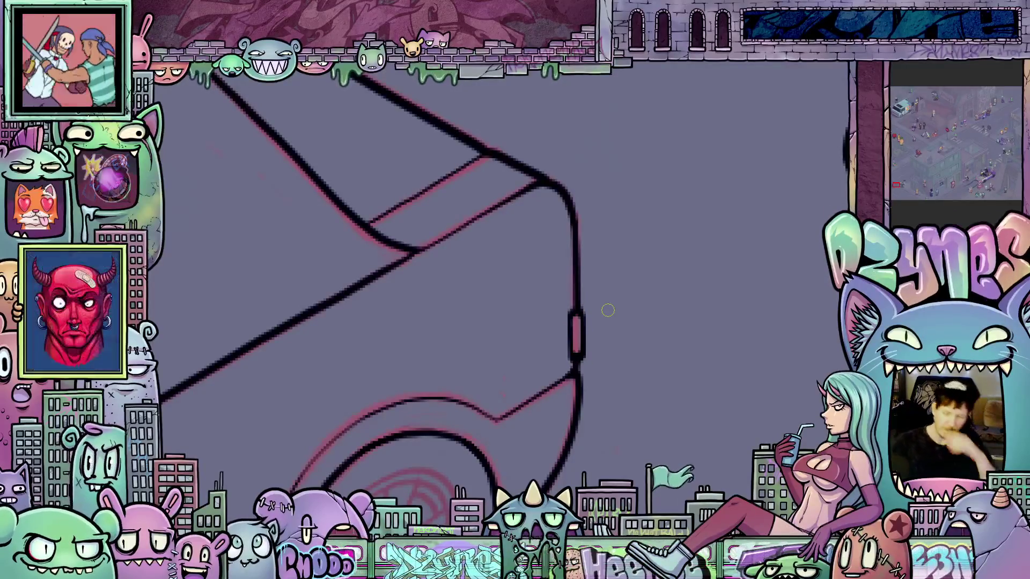
Draw a thin black line down the truck's door and extend it further along.
scroll(608, 310, down, 5)
drag(557, 416, 557, 358)
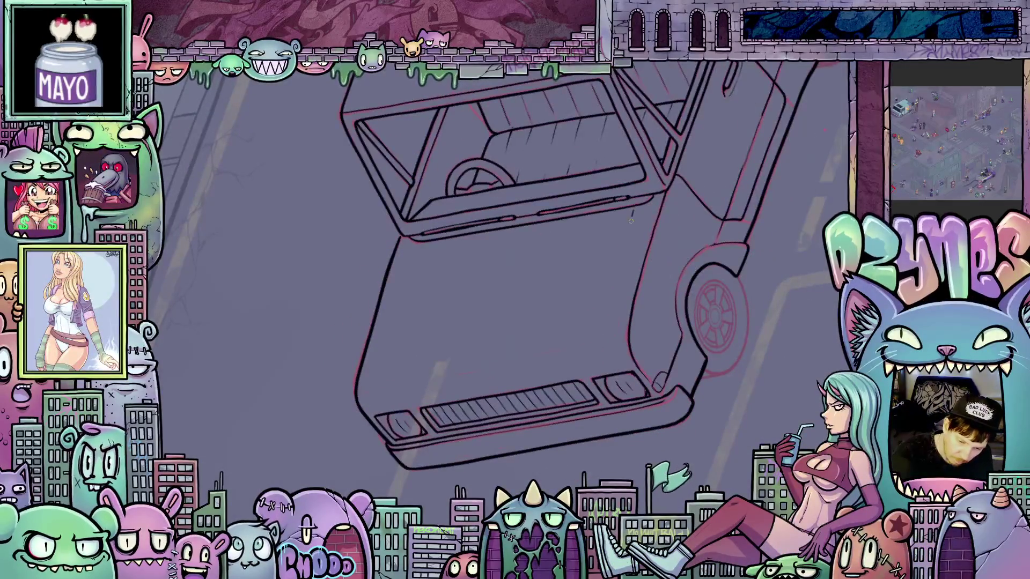
drag(633, 214, 606, 320)
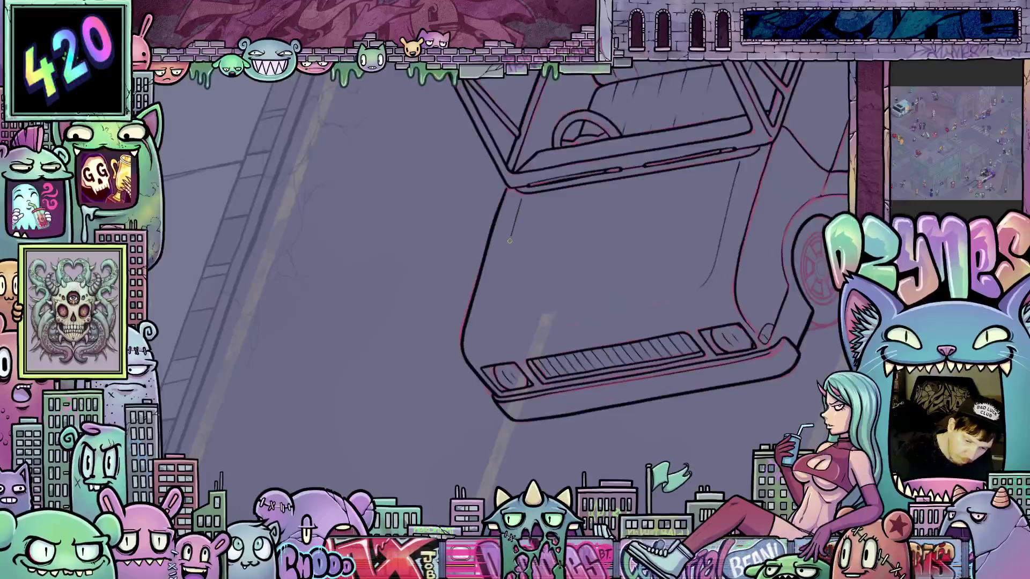
drag(509, 241, 501, 270)
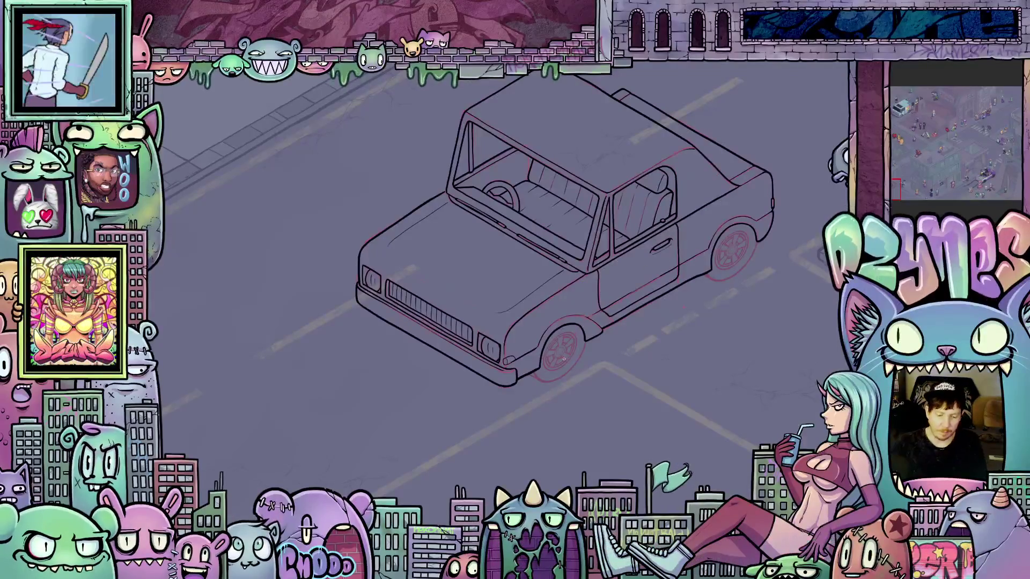
Ink the front wheel arch's left edge, the wheel bottom, and an inner ring around the hub.
scroll(563, 359, up, 8)
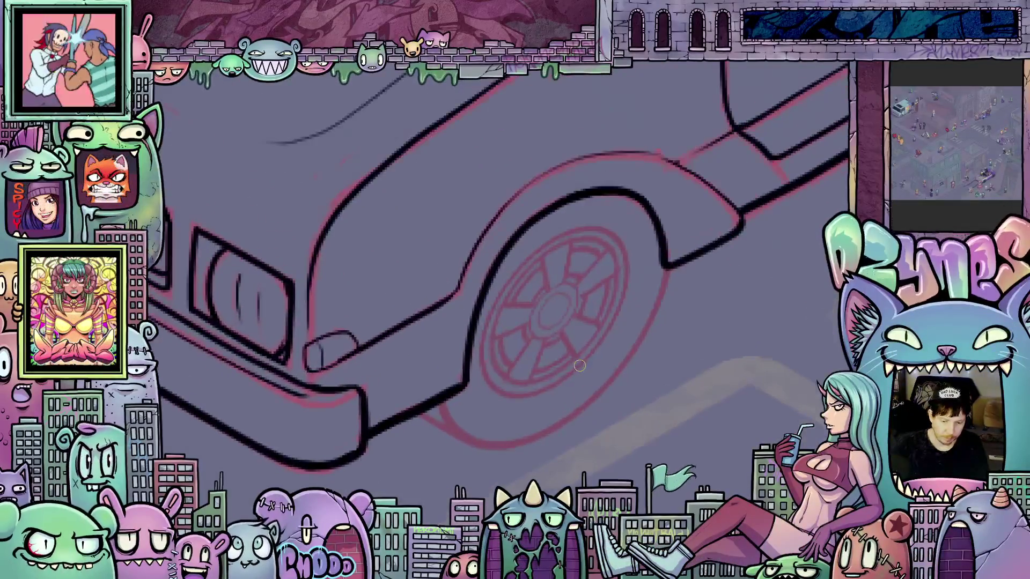
mouse_move(697, 391)
mouse_down()
mouse_move(692, 415)
mouse_move(696, 370)
mouse_up()
mouse_move(703, 285)
mouse_down()
mouse_move(611, 375)
mouse_move(482, 397)
mouse_move(387, 353)
mouse_up()
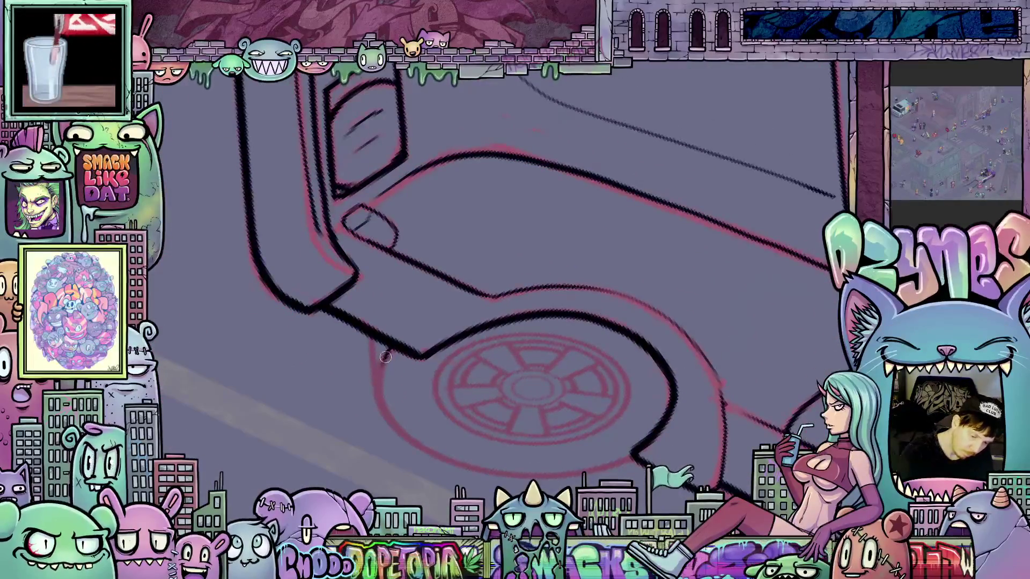
mouse_move(401, 429)
mouse_down()
mouse_move(343, 262)
mouse_move(336, 352)
mouse_move(365, 426)
mouse_move(402, 473)
mouse_up()
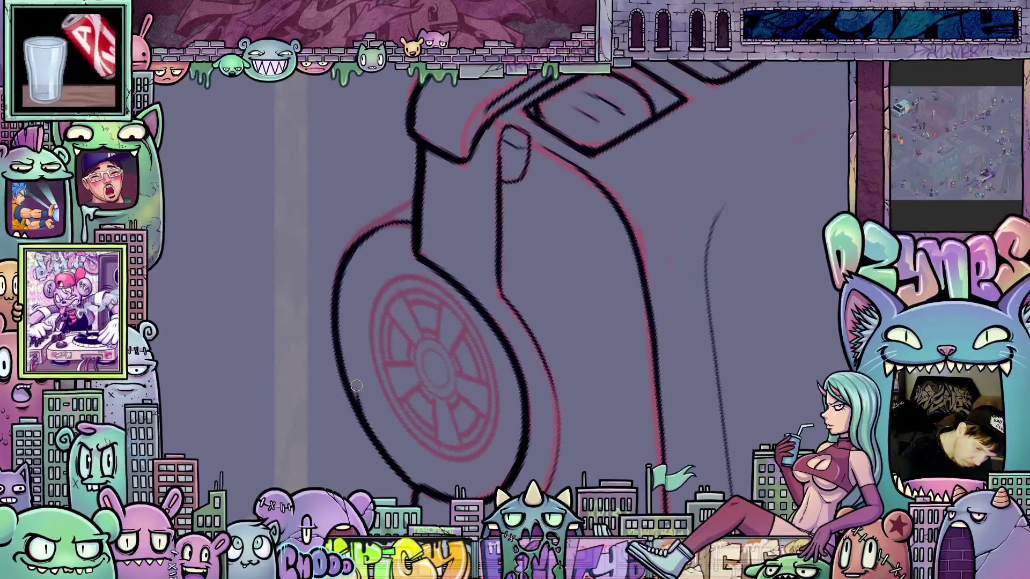
drag(365, 338, 406, 400)
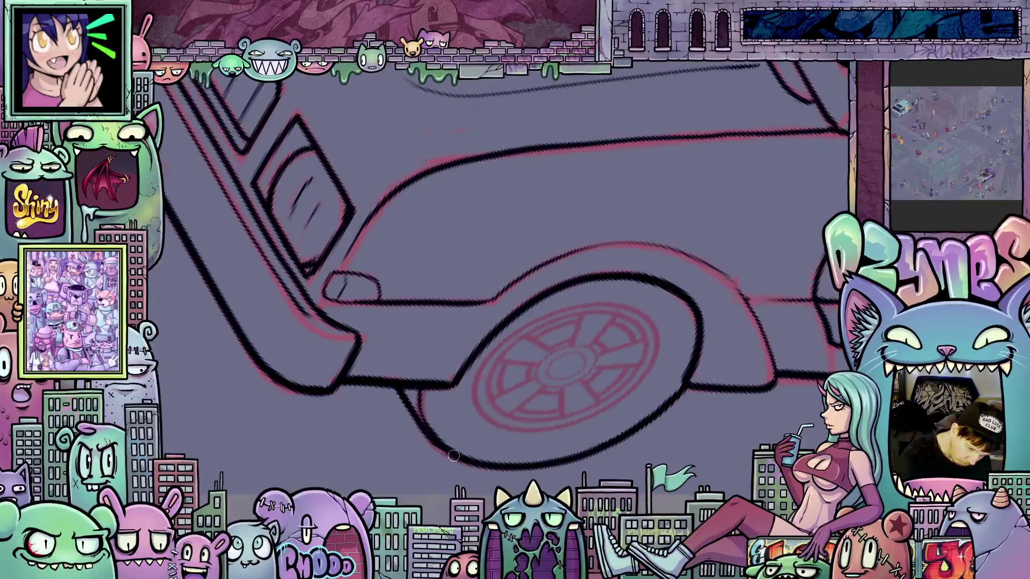
mouse_move(712, 438)
mouse_down()
mouse_move(698, 416)
mouse_move(687, 432)
mouse_up()
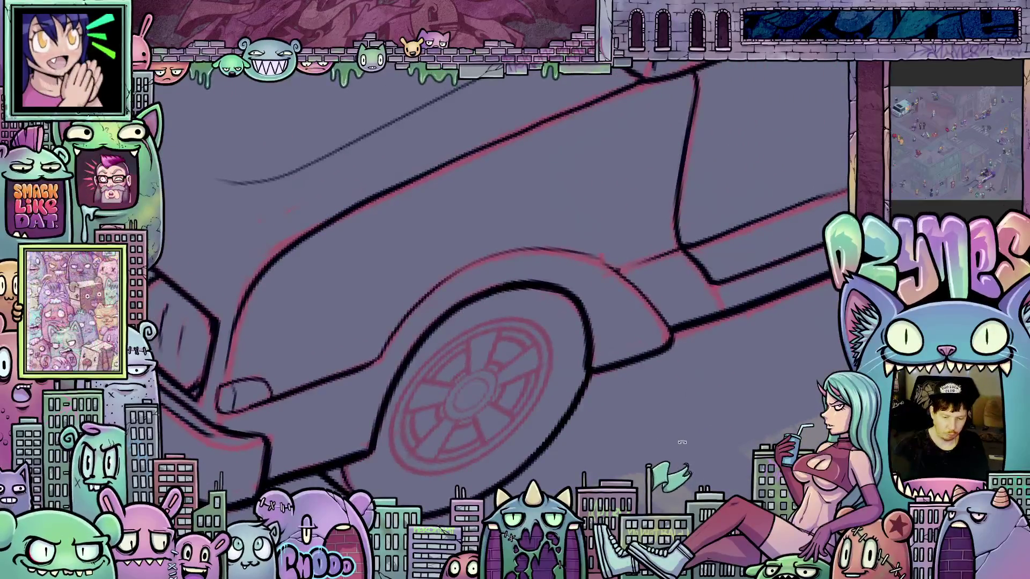
mouse_move(583, 384)
mouse_down()
mouse_move(661, 442)
mouse_move(515, 361)
mouse_move(505, 381)
mouse_up()
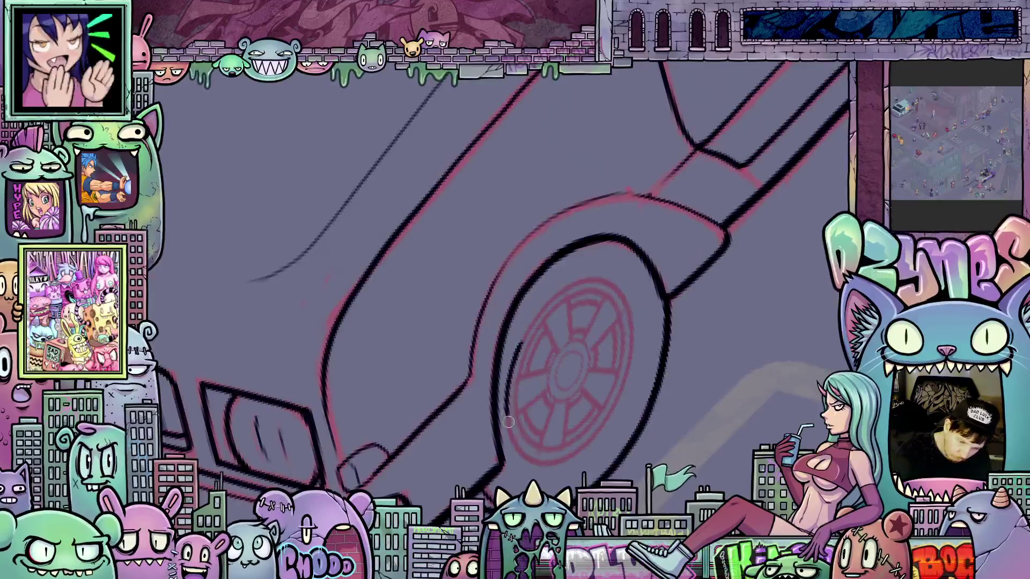
drag(515, 442, 539, 463)
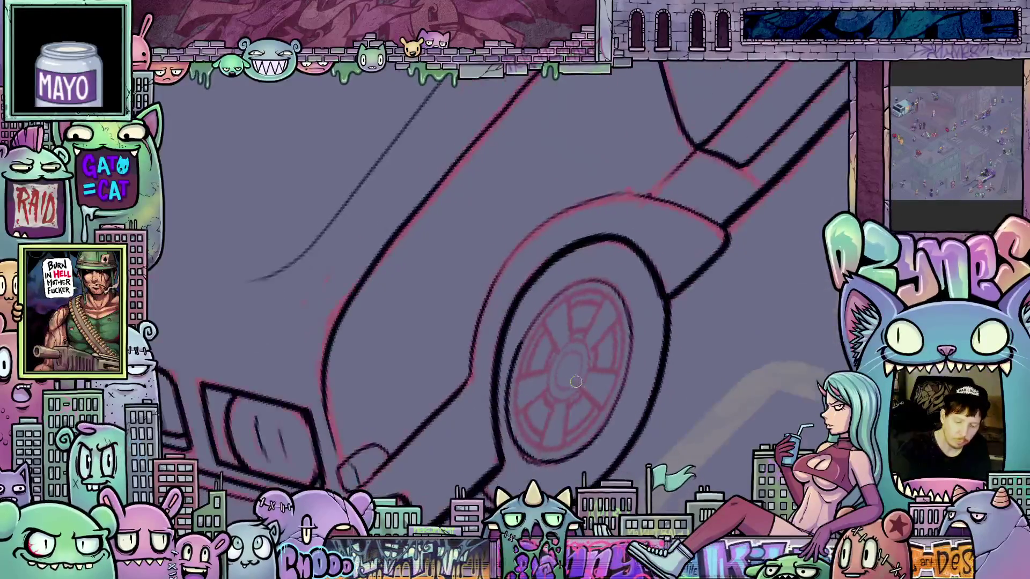
mouse_move(548, 373)
mouse_down()
mouse_move(557, 397)
mouse_move(580, 342)
mouse_move(557, 356)
mouse_up()
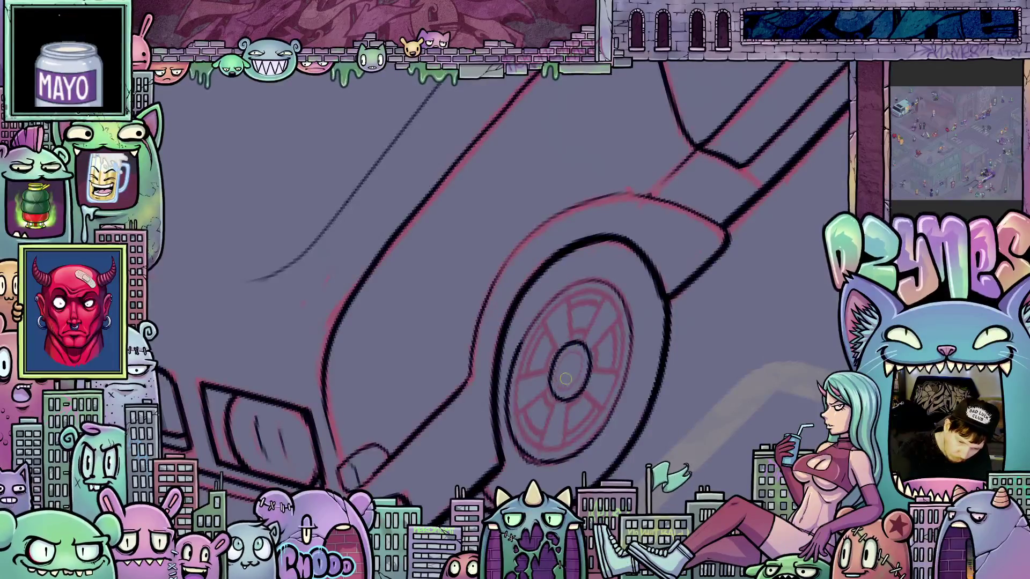
mouse_move(571, 390)
mouse_down()
mouse_move(584, 362)
mouse_move(570, 350)
mouse_move(562, 386)
mouse_up()
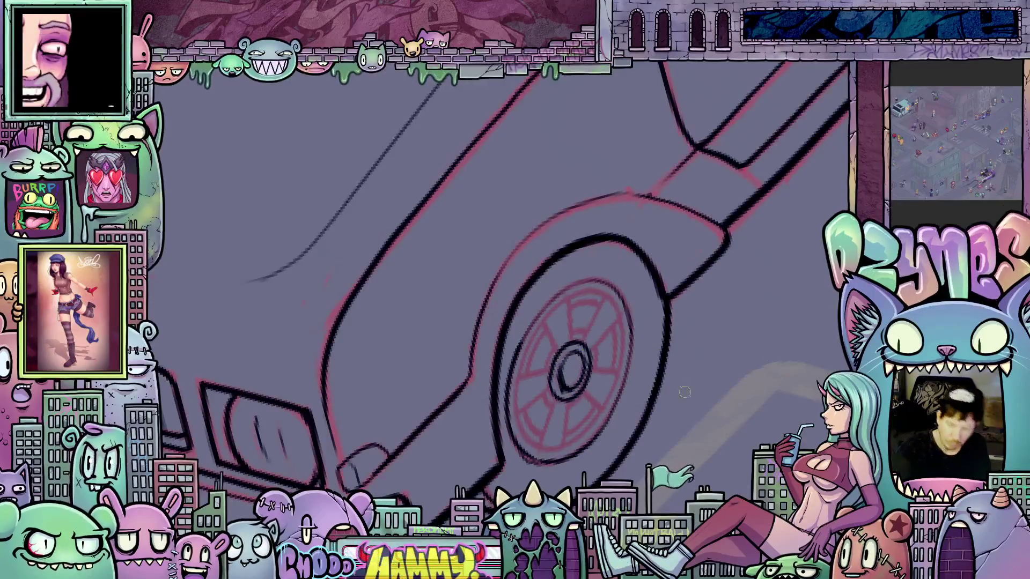
Ink spokes radiating from the front wheel hub and the rim's inner left edge.
drag(730, 380, 736, 341)
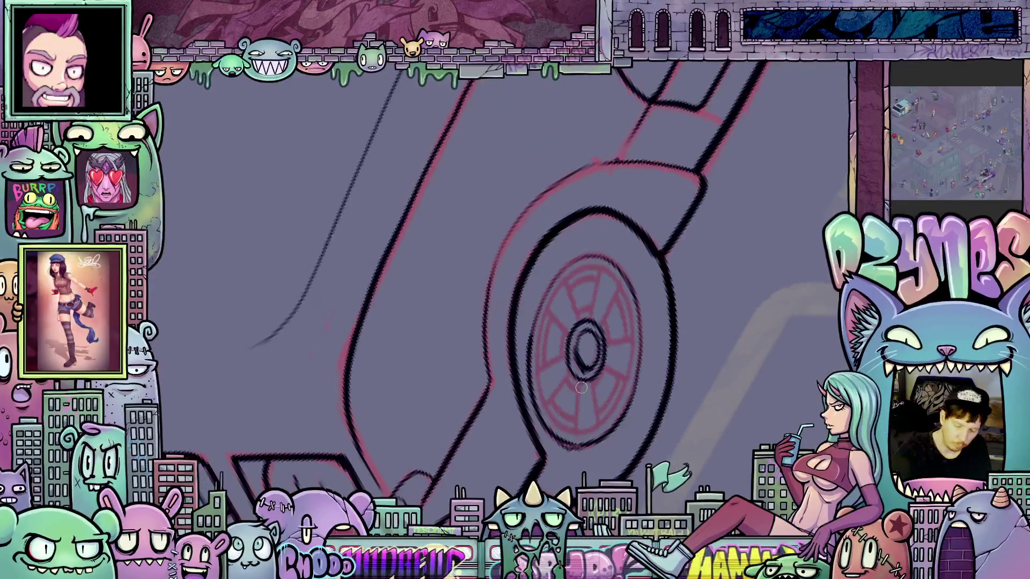
mouse_move(583, 373)
mouse_down()
mouse_move(573, 427)
mouse_move(595, 404)
mouse_move(593, 363)
mouse_up()
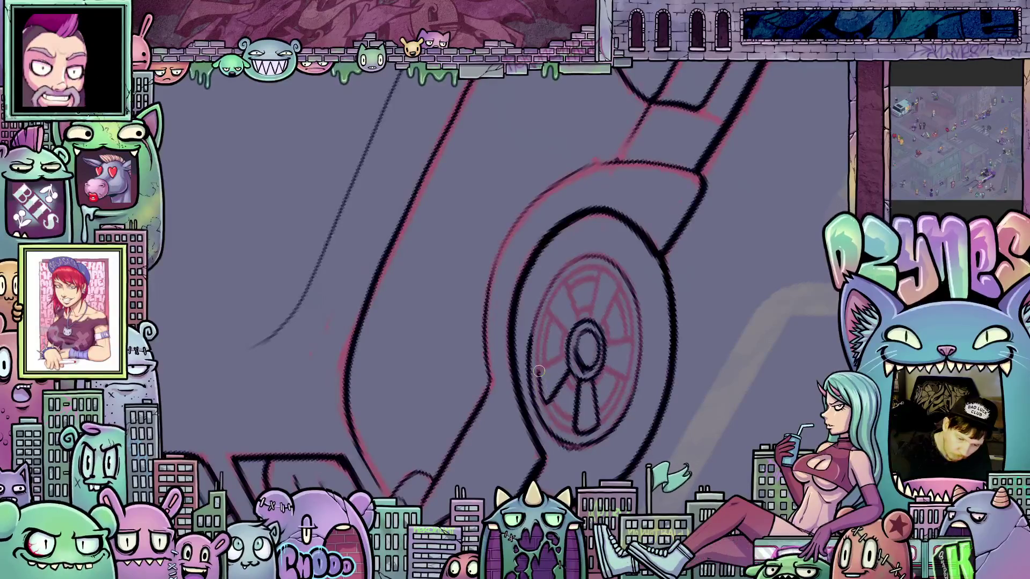
drag(625, 362, 564, 472)
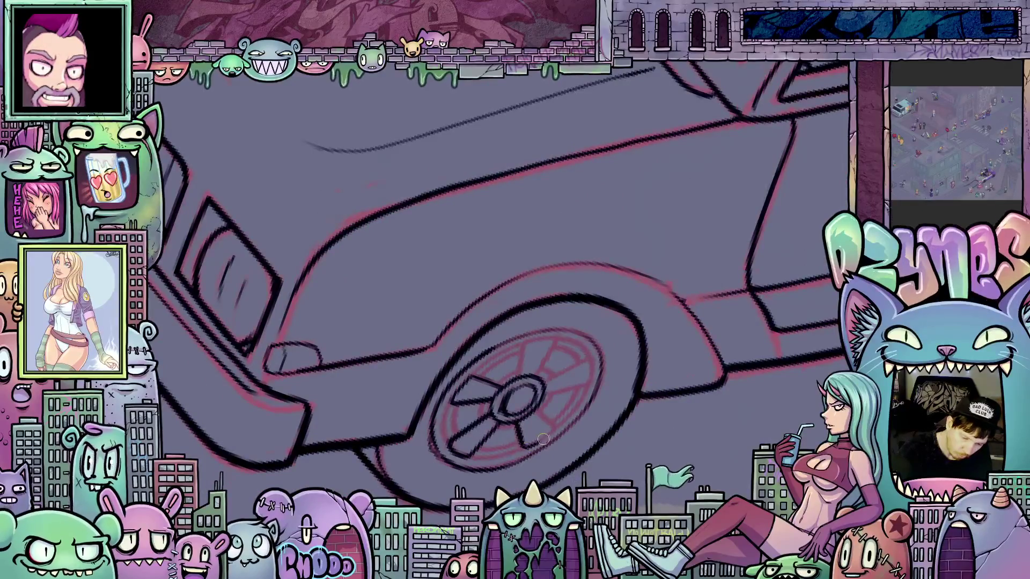
mouse_move(551, 431)
mouse_down()
mouse_move(601, 273)
mouse_move(618, 280)
mouse_move(617, 294)
mouse_up()
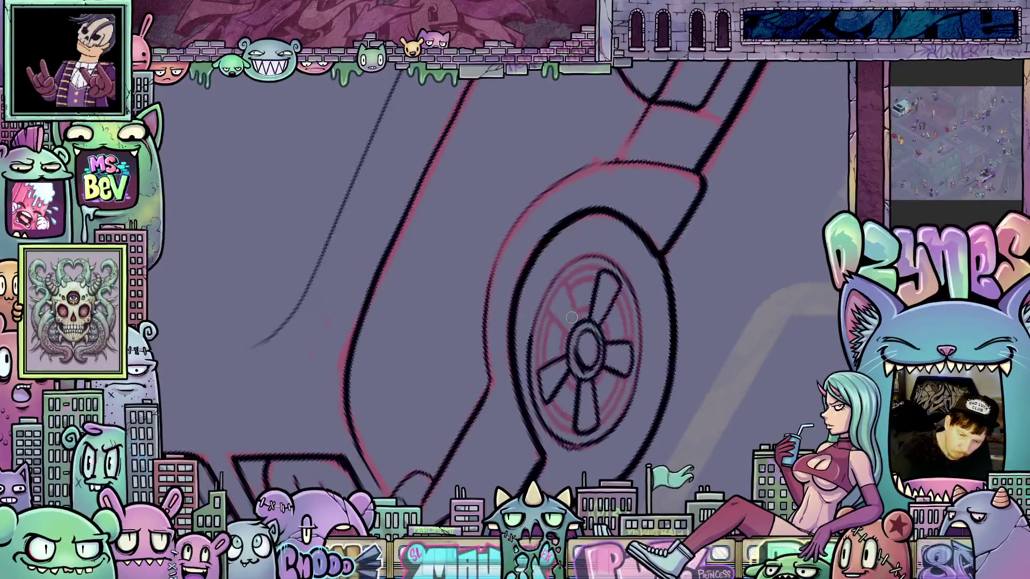
mouse_move(570, 336)
mouse_down()
mouse_move(542, 306)
mouse_move(582, 279)
mouse_move(579, 322)
mouse_up()
mouse_move(539, 365)
mouse_down()
mouse_move(540, 381)
mouse_move(543, 327)
mouse_up()
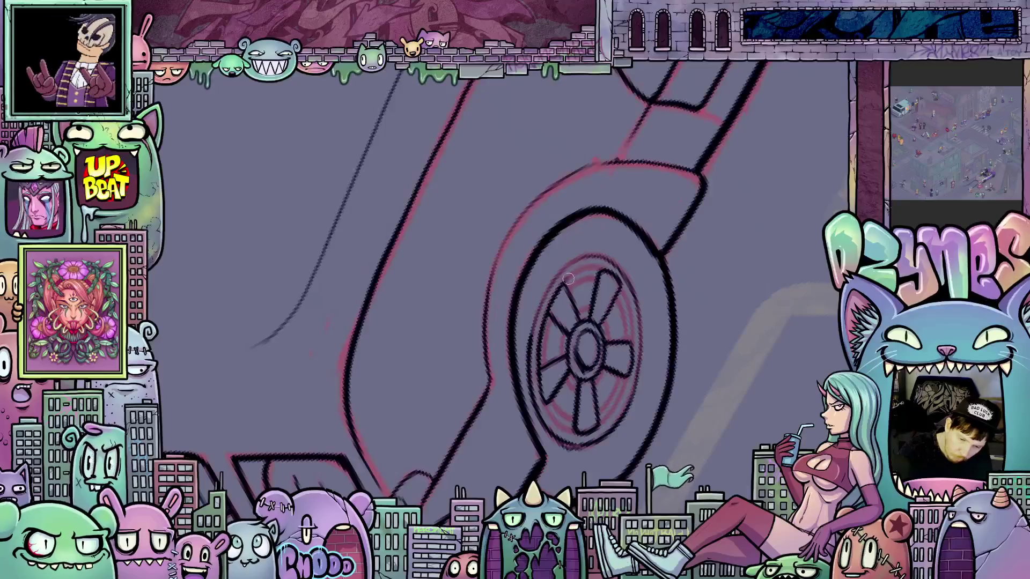
Rotate the canvas back upright and zoom out to view the whole truck.
drag(728, 338, 460, 415)
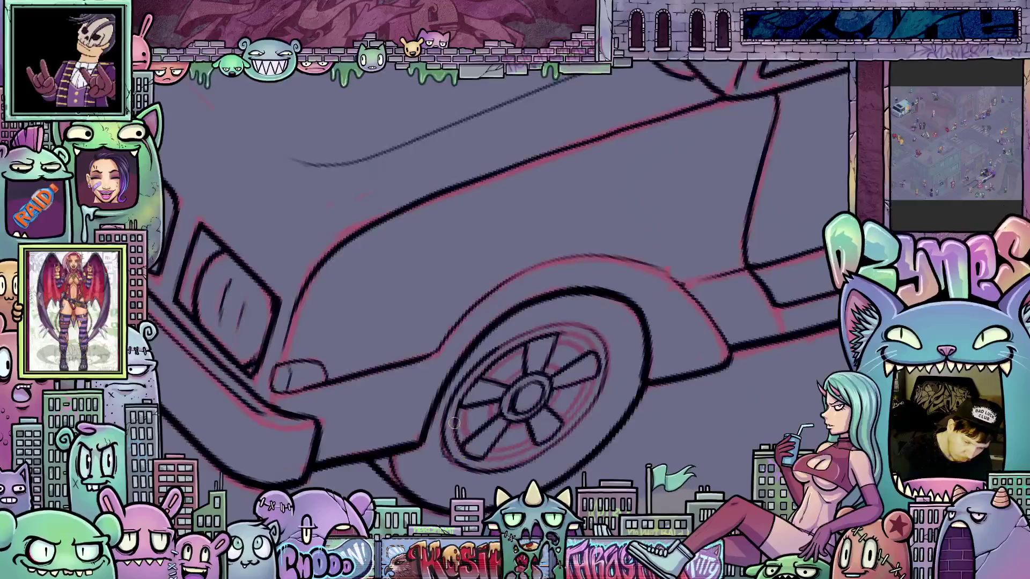
drag(461, 444, 637, 360)
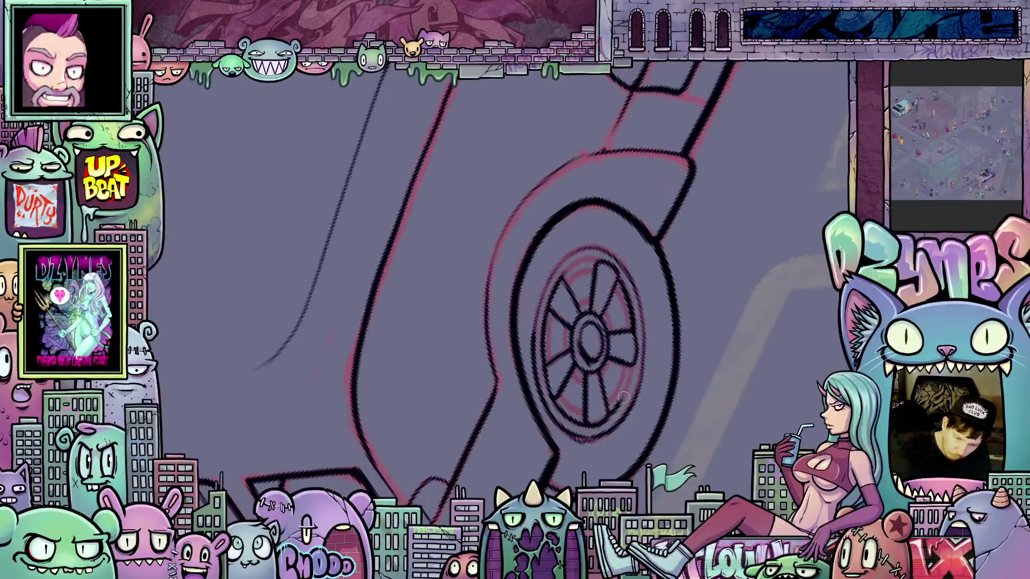
mouse_move(631, 374)
mouse_down()
mouse_move(584, 467)
mouse_move(533, 402)
mouse_up()
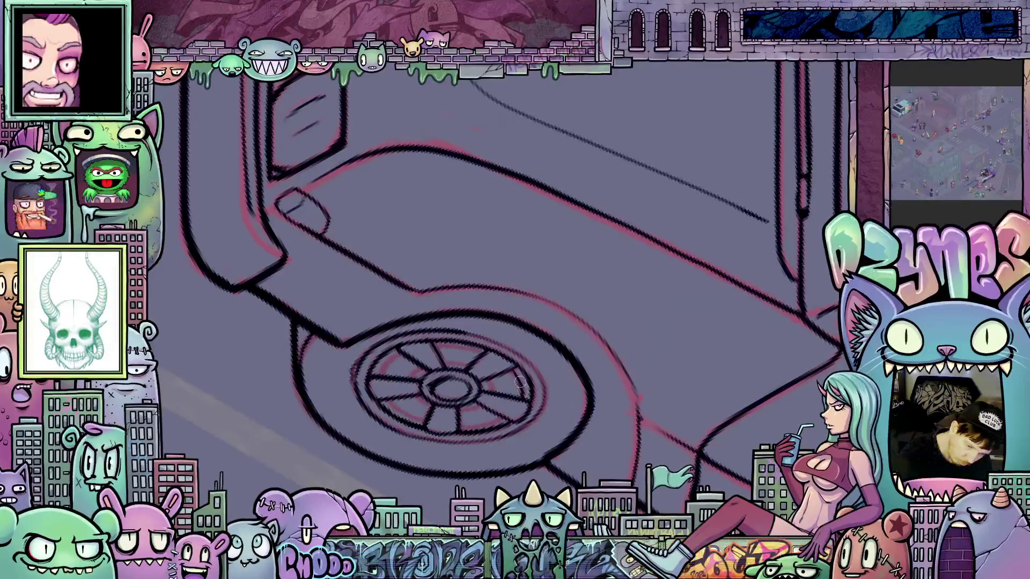
drag(561, 418, 598, 383)
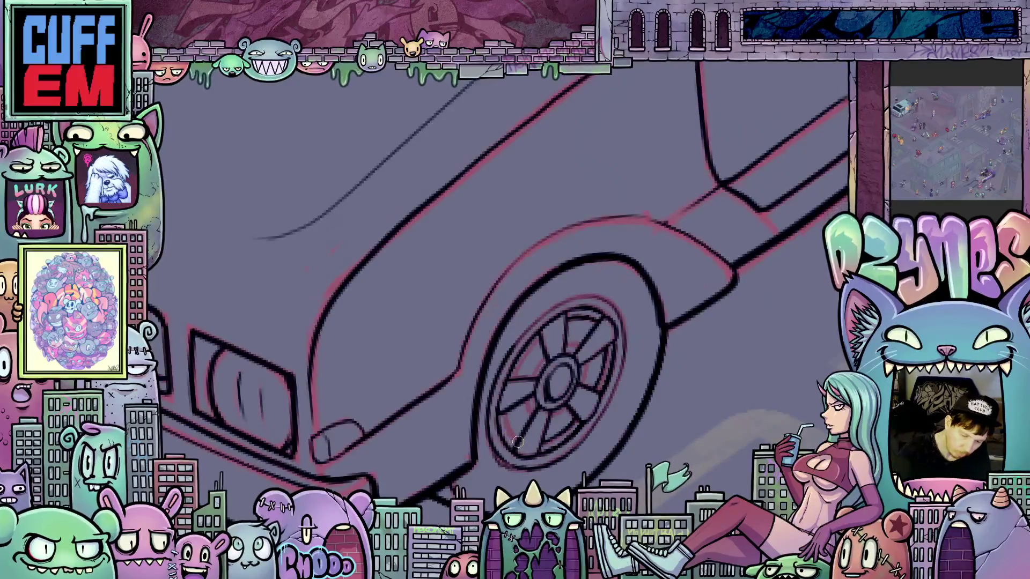
drag(507, 424, 544, 355)
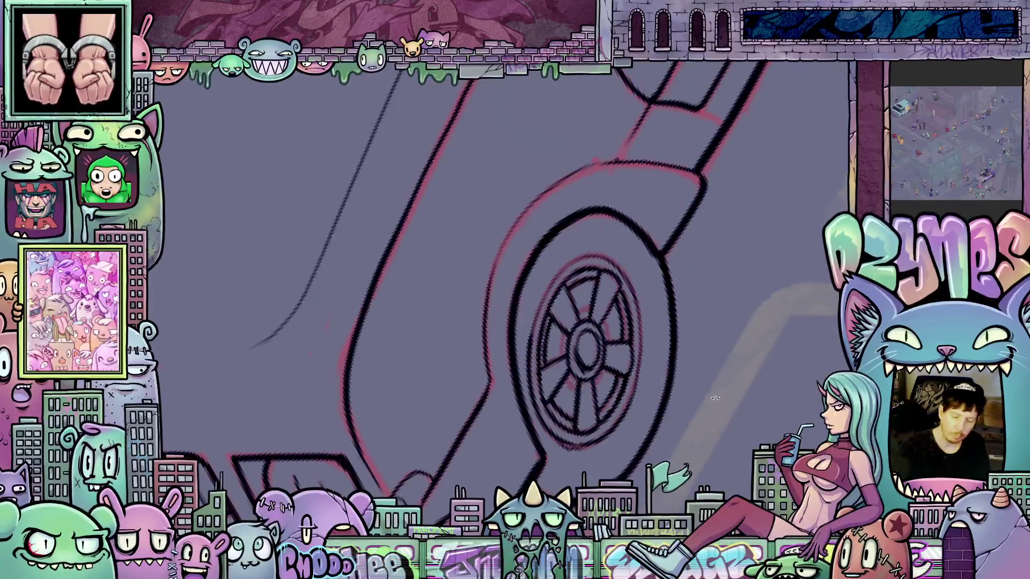
drag(714, 398, 577, 341)
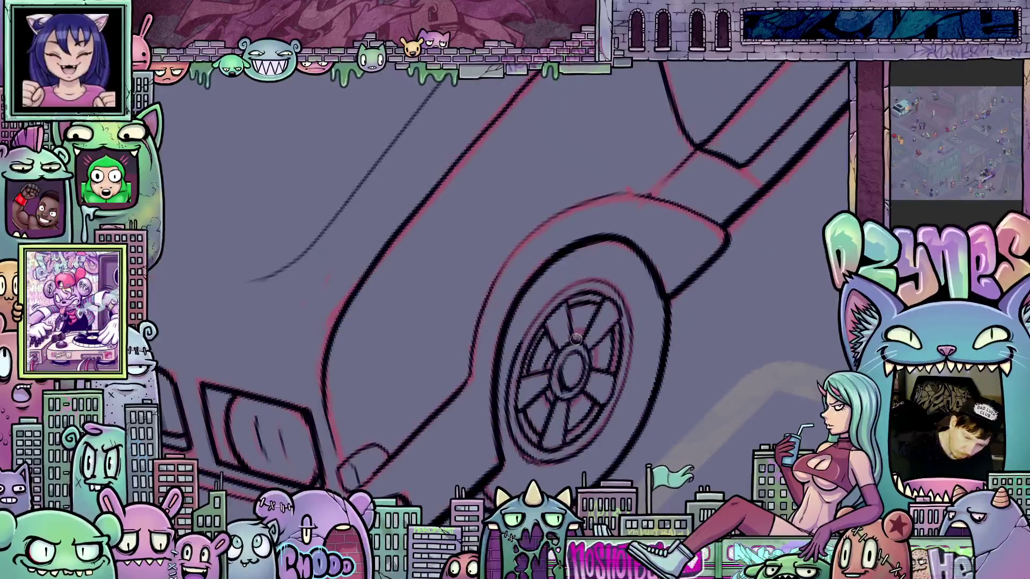
scroll(604, 368, down, 5)
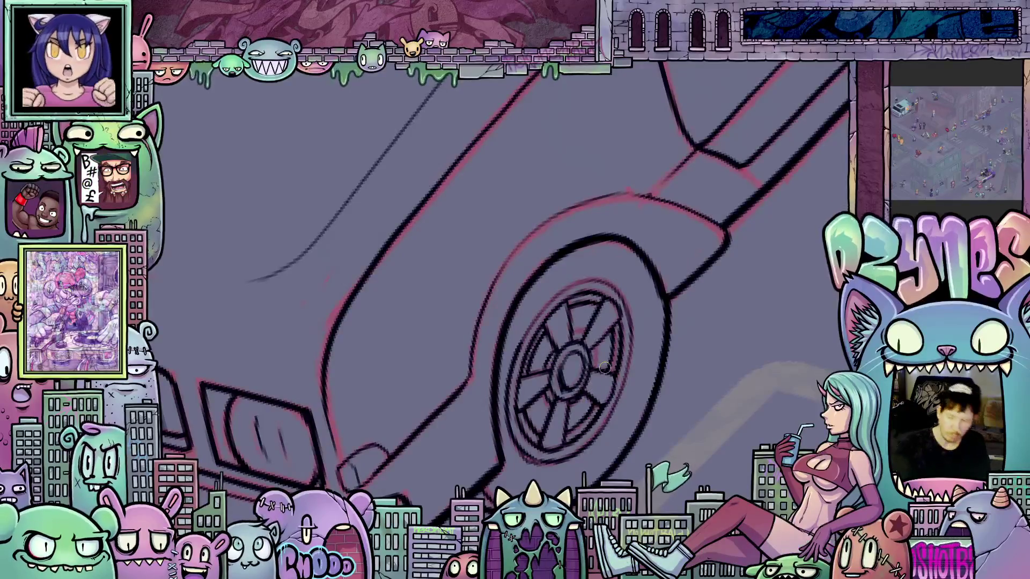
drag(703, 316, 697, 361)
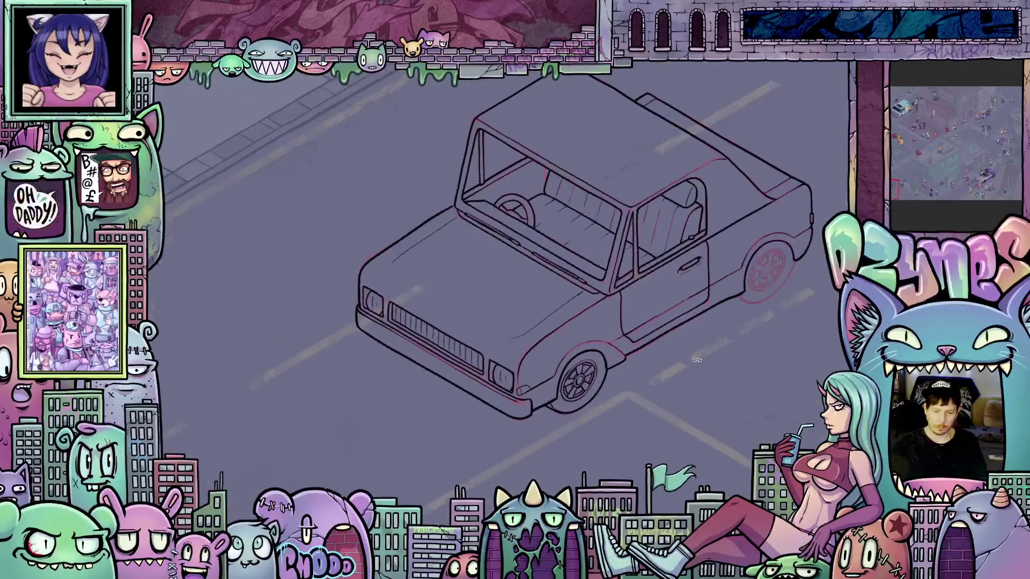
scroll(707, 354, down, 2)
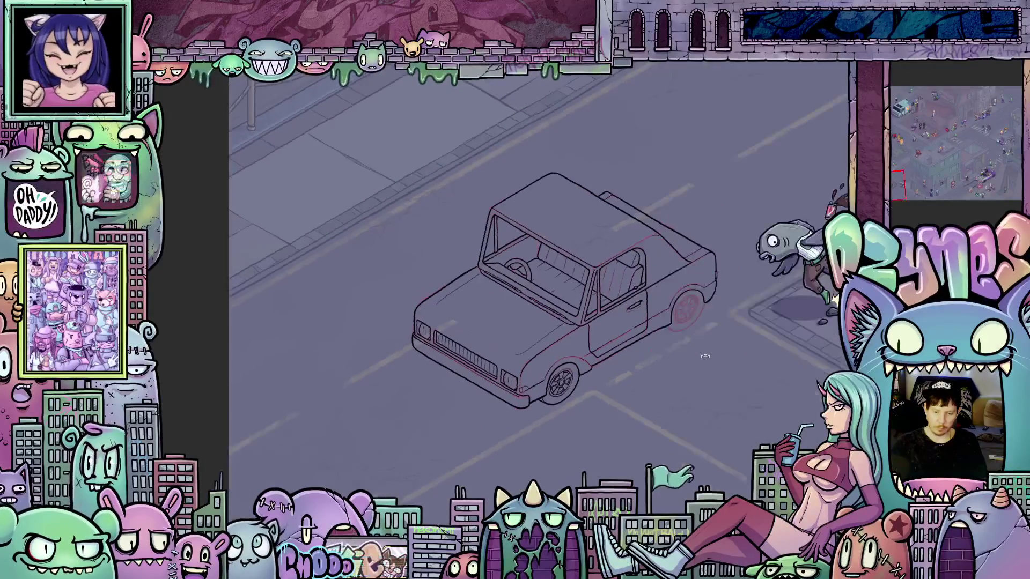
scroll(701, 356, down, 2)
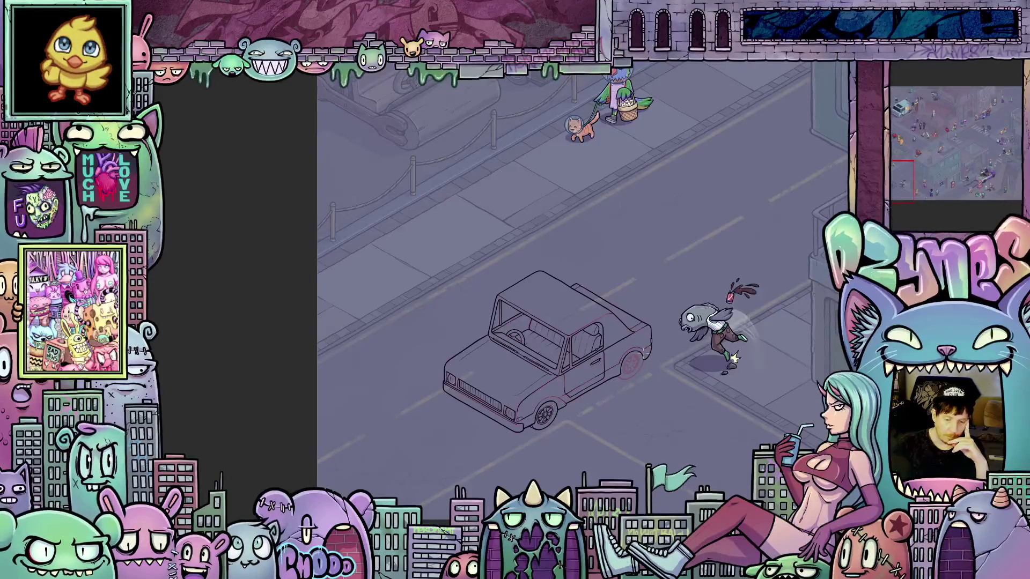
scroll(651, 361, down, 2)
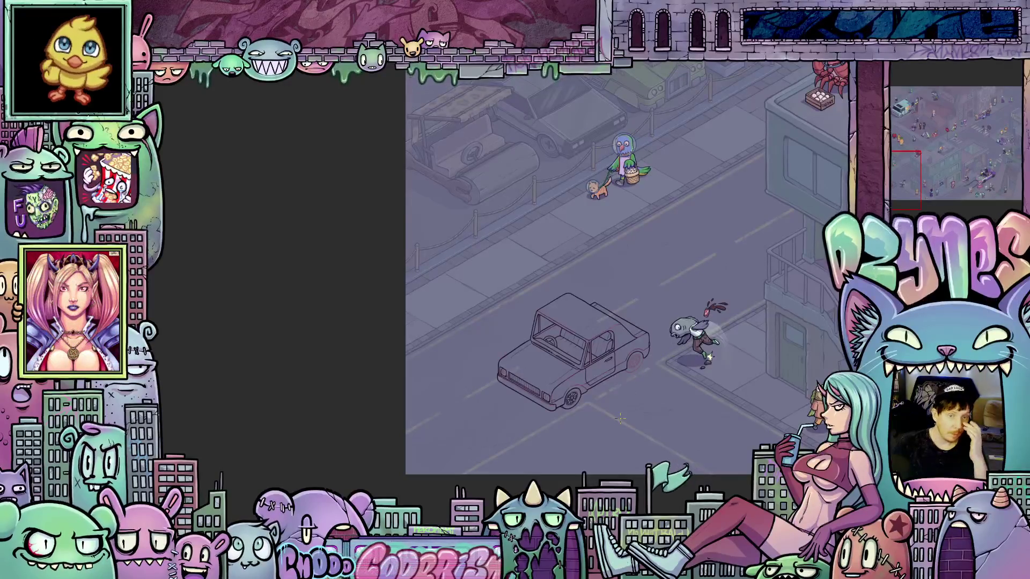
scroll(648, 384, up, 5)
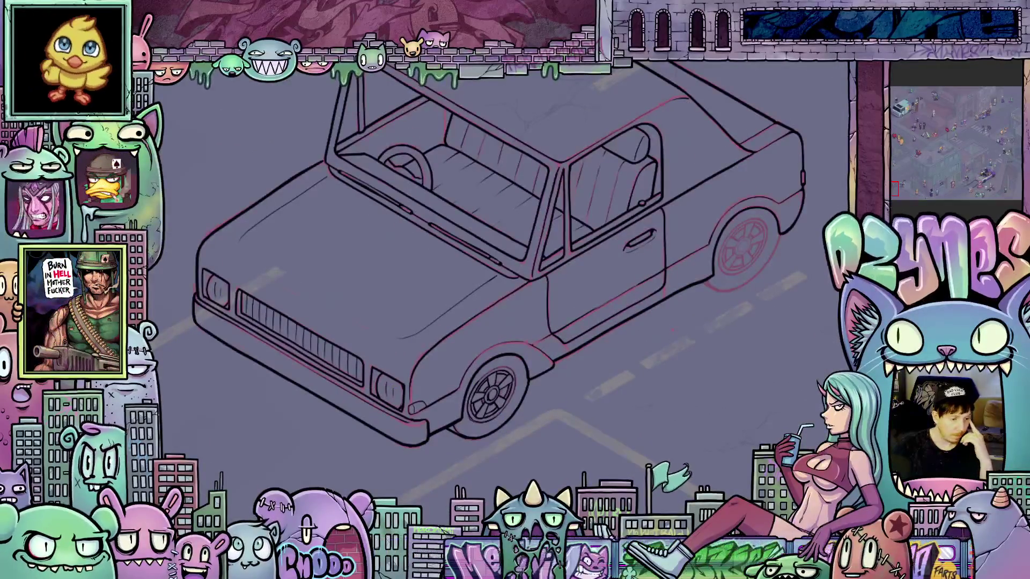
scroll(494, 449, up, 2)
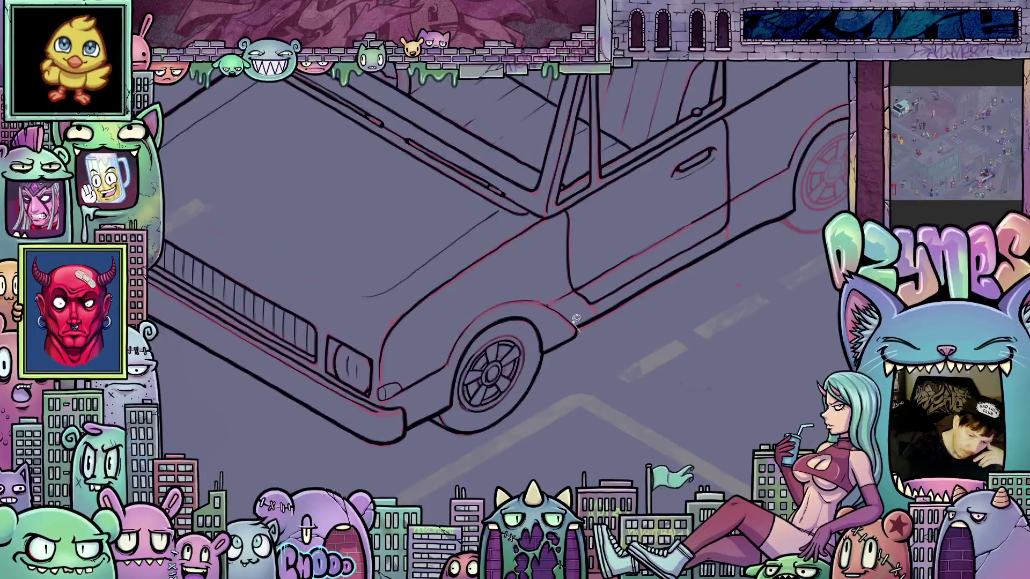
Lasso the front wheel and fender and start Scale/Rotate on the selection.
drag(558, 303, 466, 296)
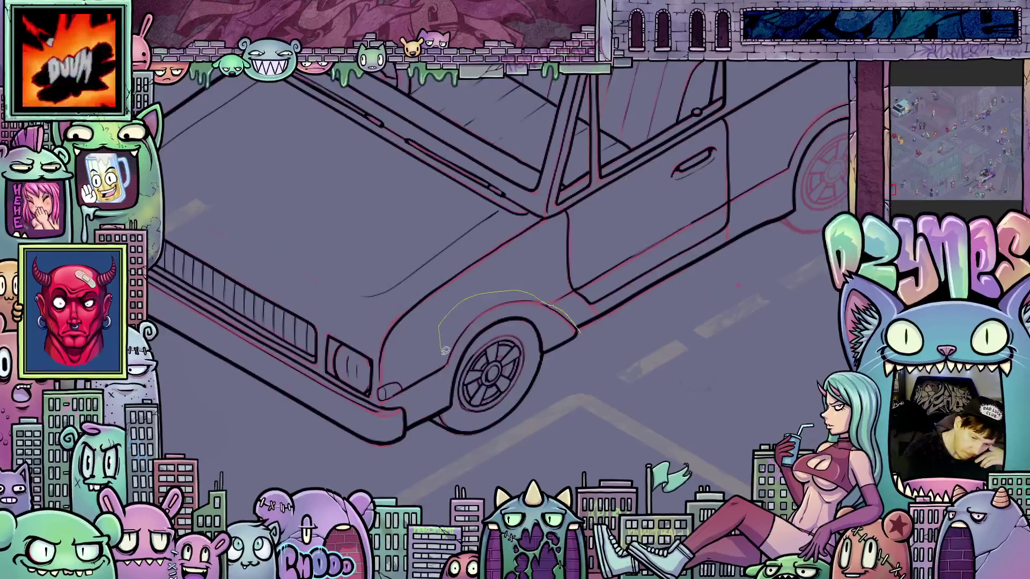
mouse_move(430, 410)
mouse_down()
mouse_move(485, 462)
mouse_move(579, 370)
mouse_move(579, 331)
mouse_up()
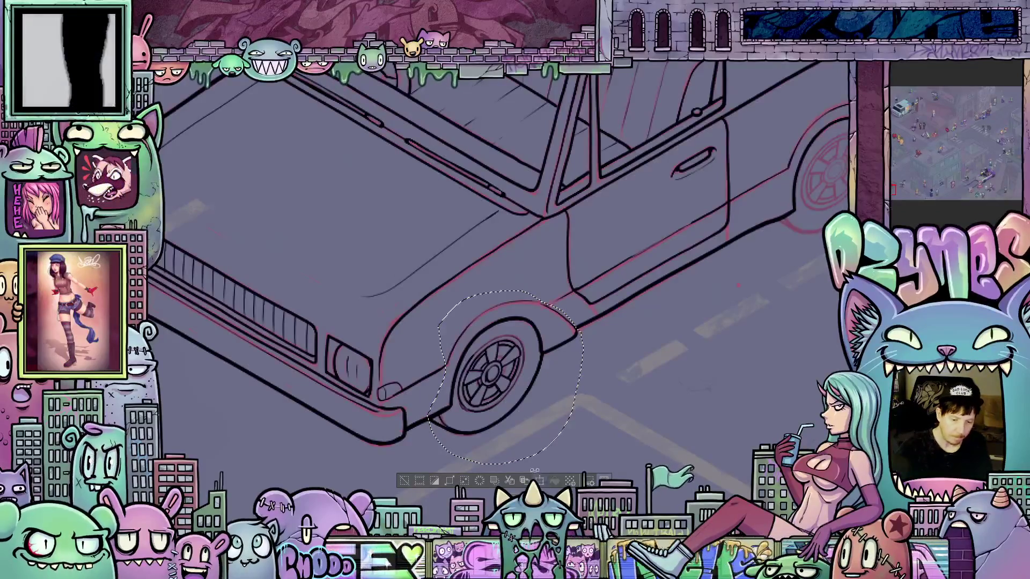
click(539, 480)
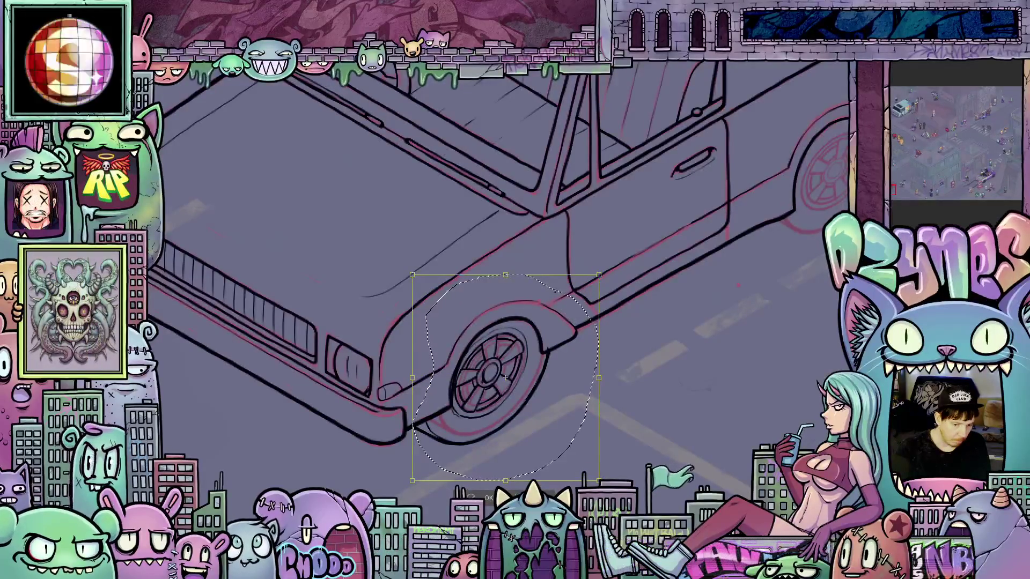
Commit the front wheel transform with OK and recentre the view on the truck.
scroll(720, 310, down, 3)
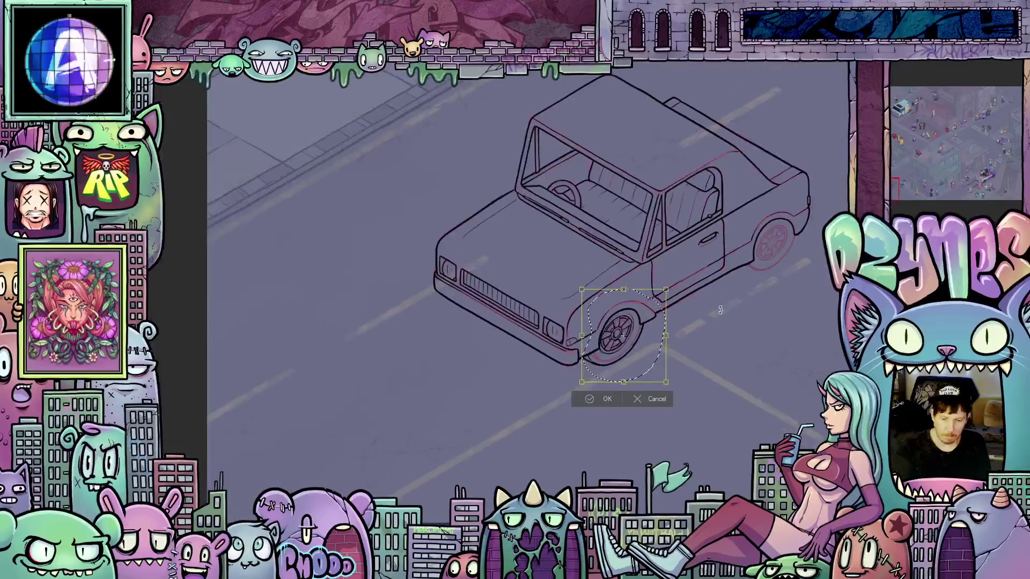
scroll(729, 305, up, 3)
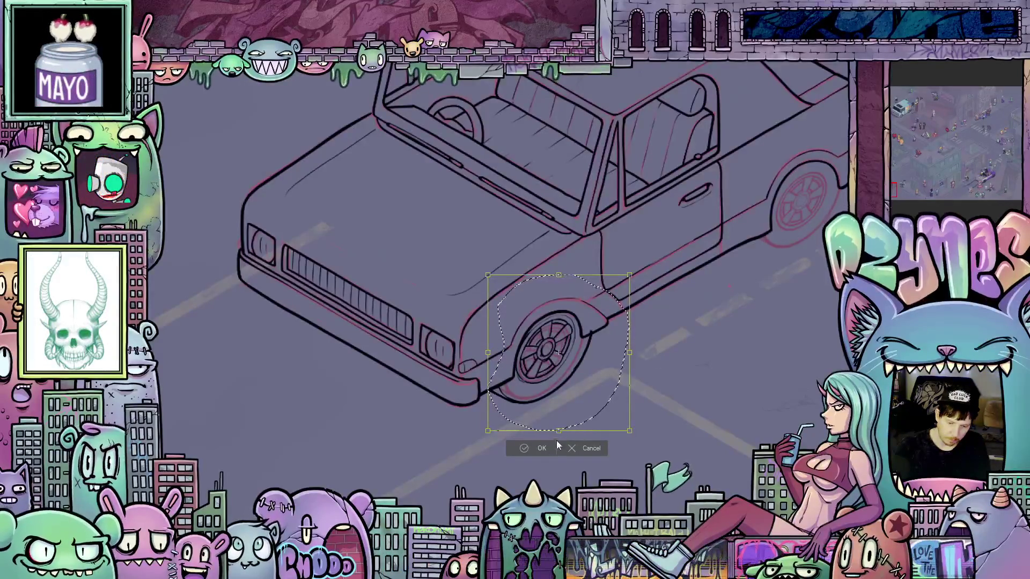
click(540, 448)
drag(641, 343, 607, 366)
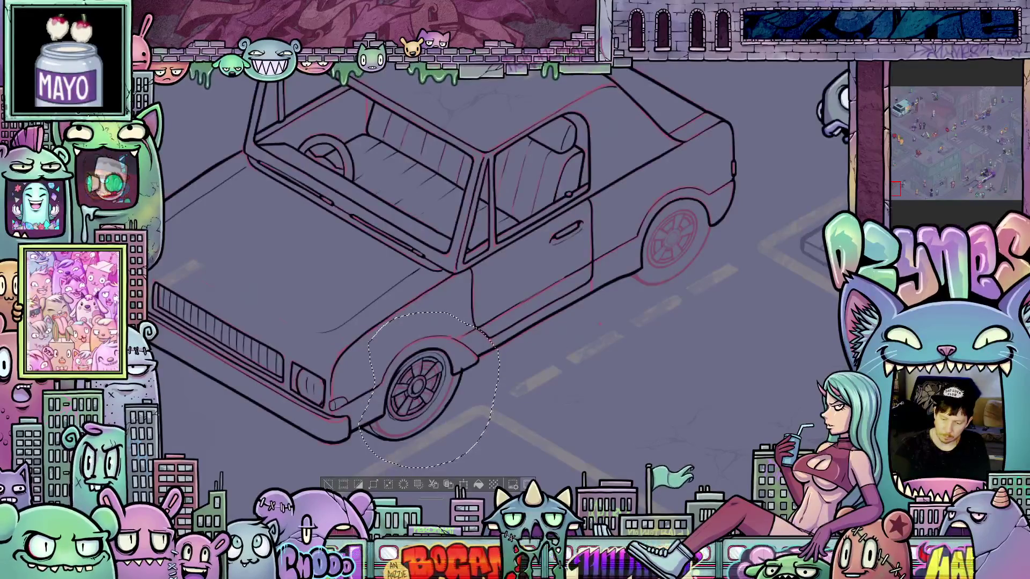
Undo and redo the last change, then clear the front wheel selection.
key(ctrl+z)
key(ctrl+y)
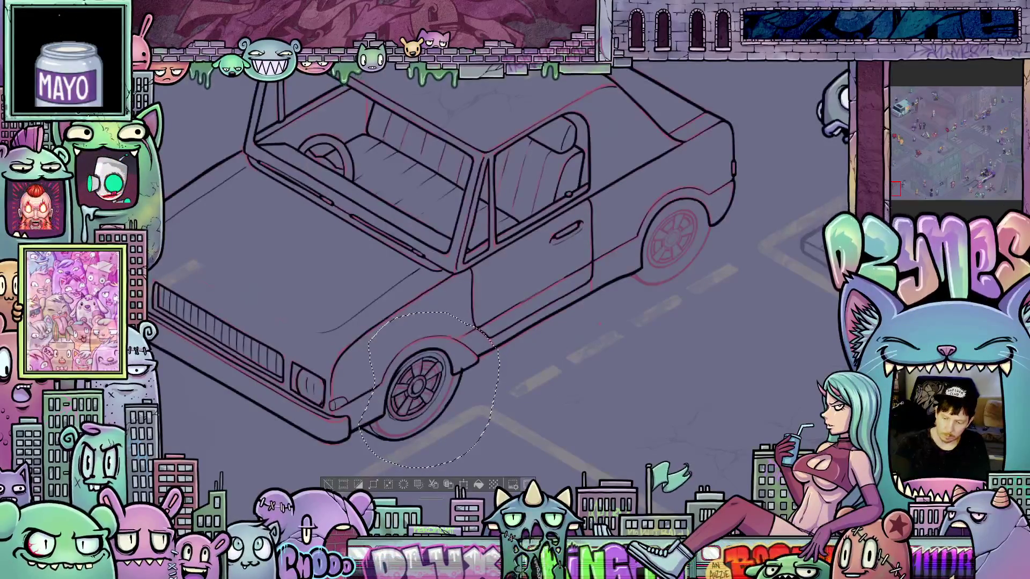
key(ctrl+d)
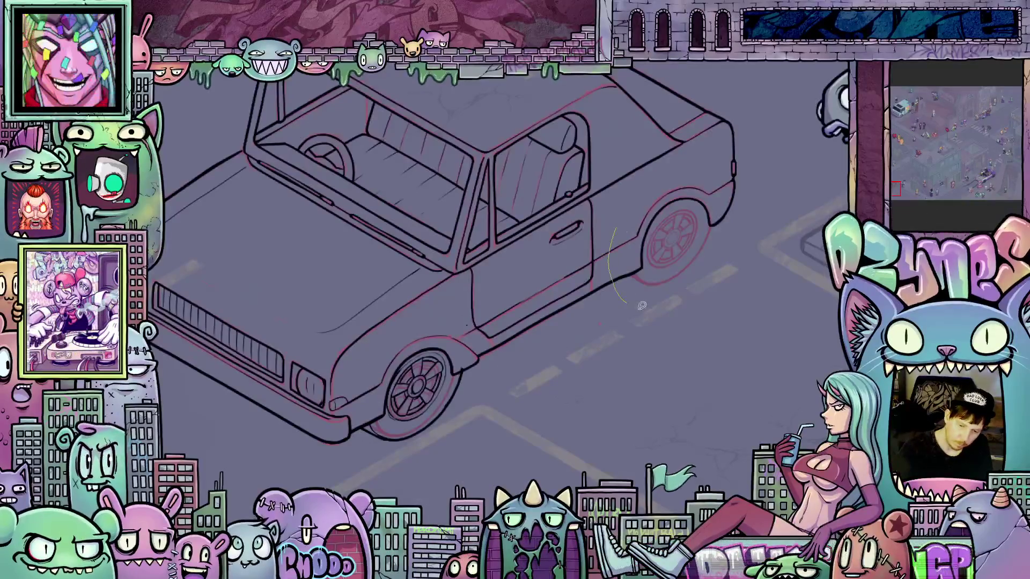
Lasso the rear wheel, enlarge it slightly, nudge it into place, commit, and deselect.
drag(618, 231, 617, 234)
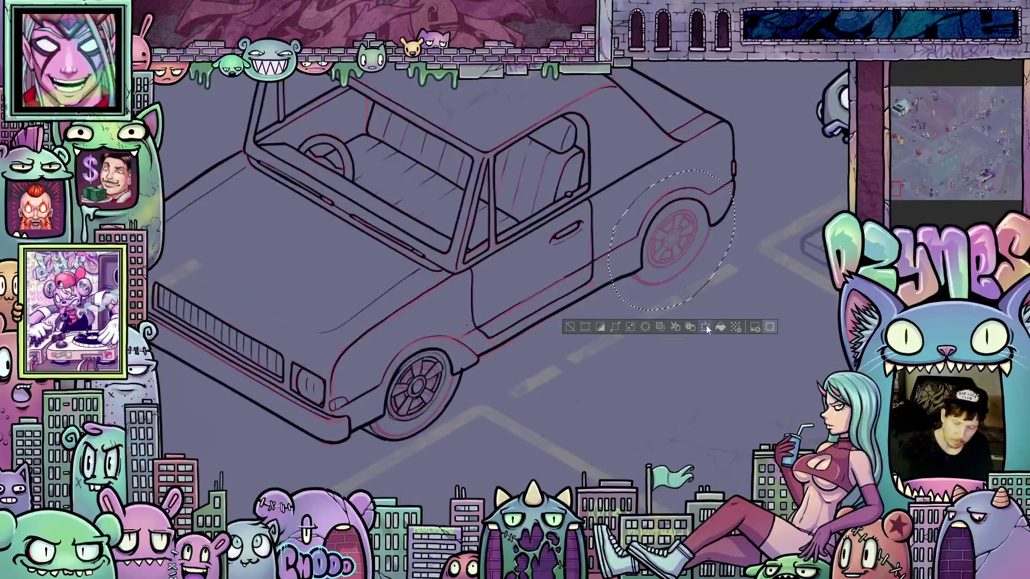
drag(735, 310, 748, 325)
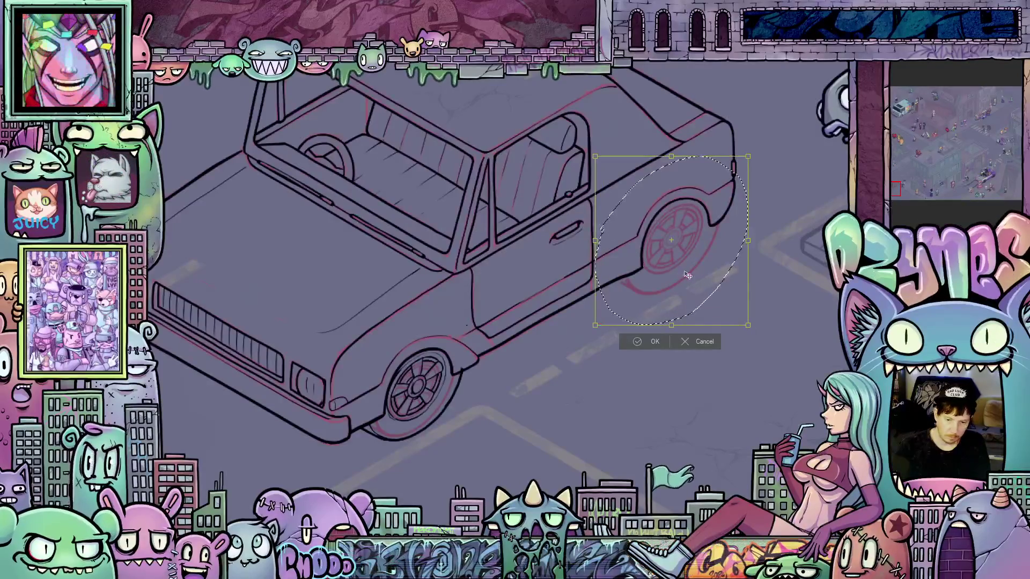
drag(689, 281, 687, 280)
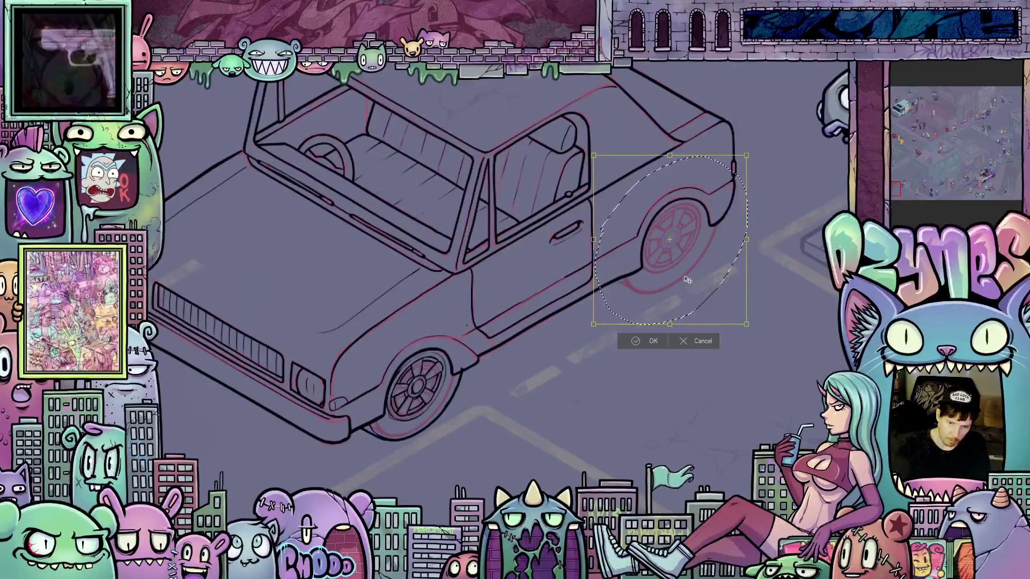
drag(687, 280, 688, 277)
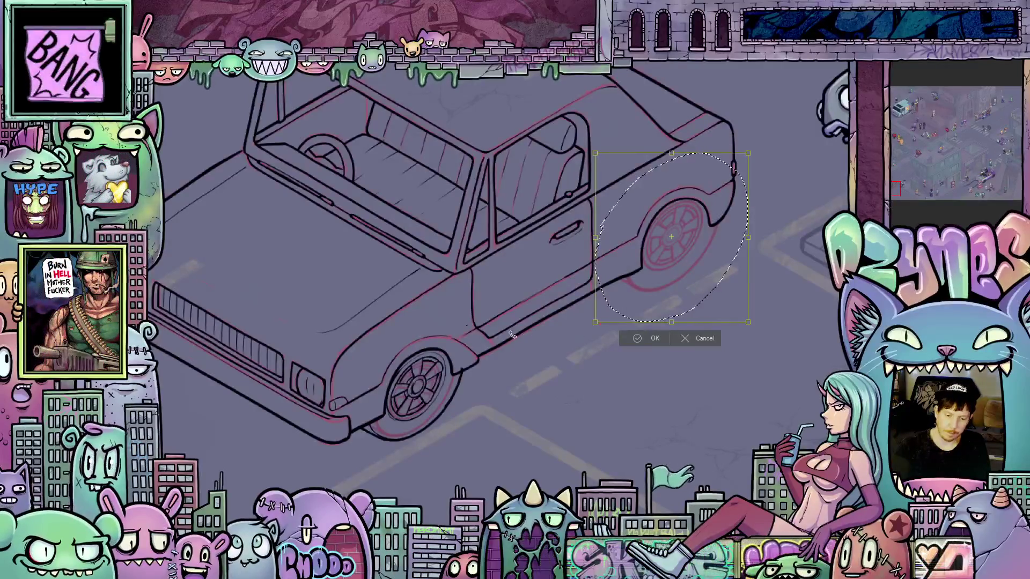
scroll(512, 334, down, 3)
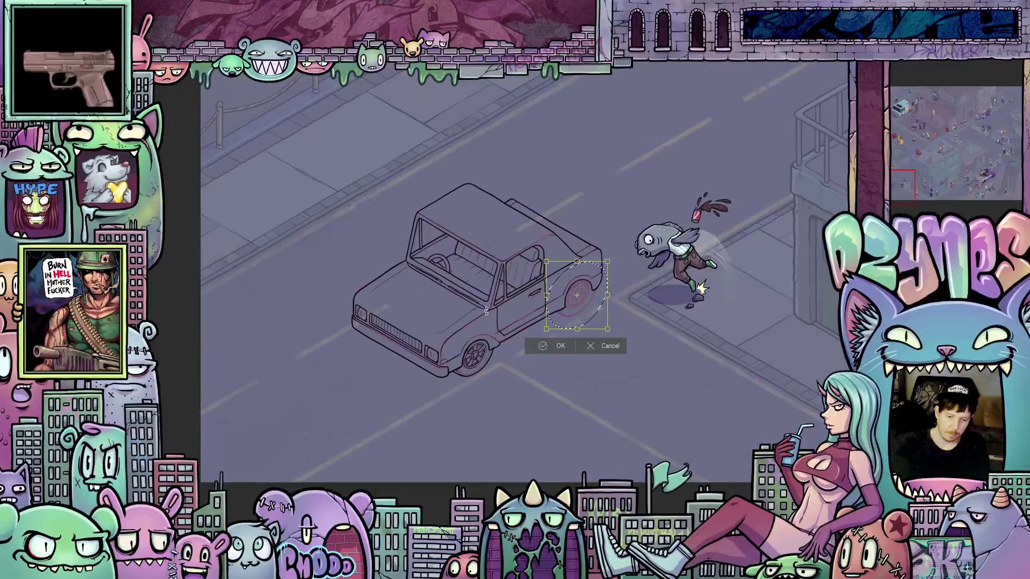
scroll(486, 311, up, 2)
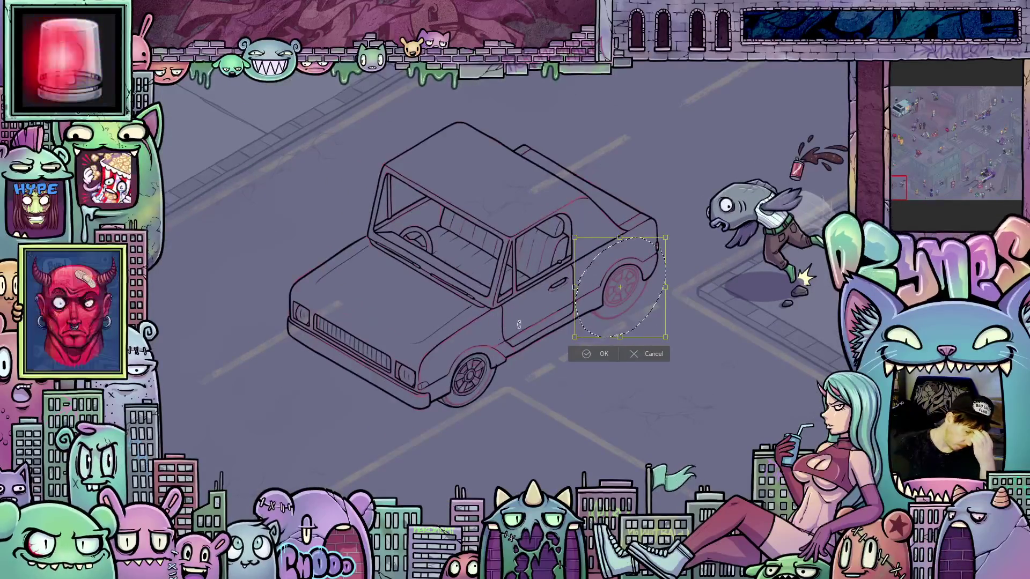
scroll(519, 324, up, 2)
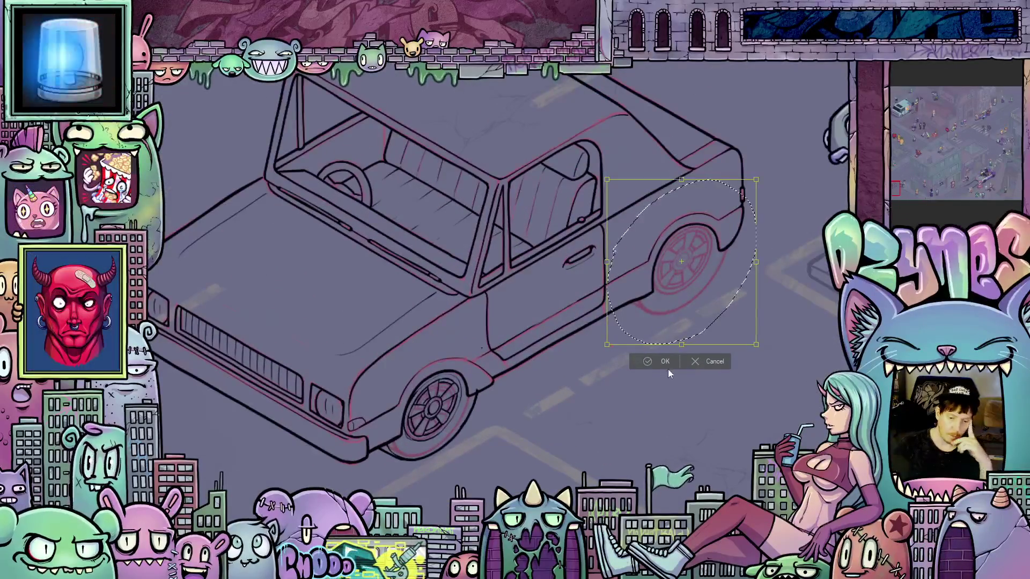
click(665, 362)
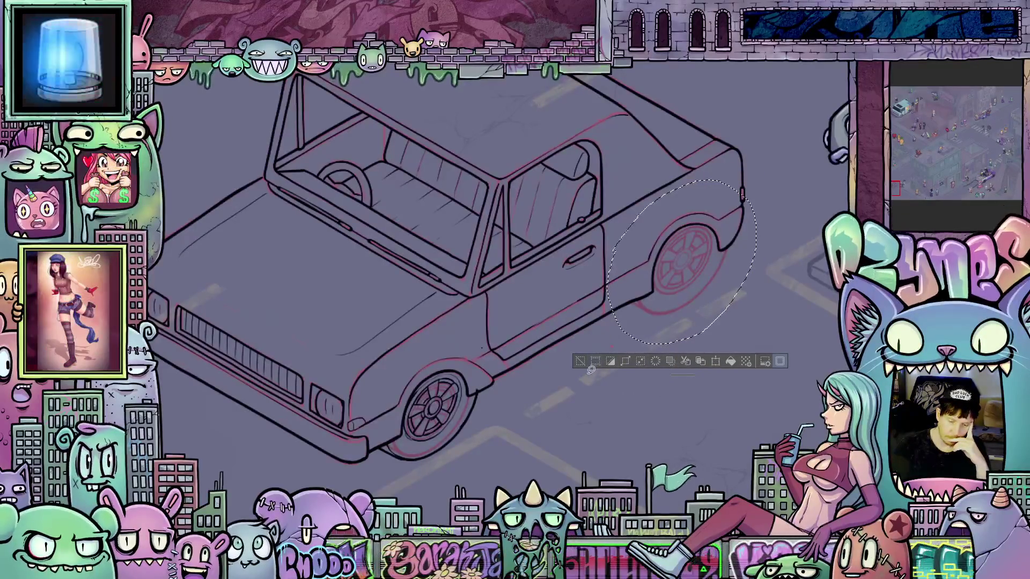
key(ctrl+d)
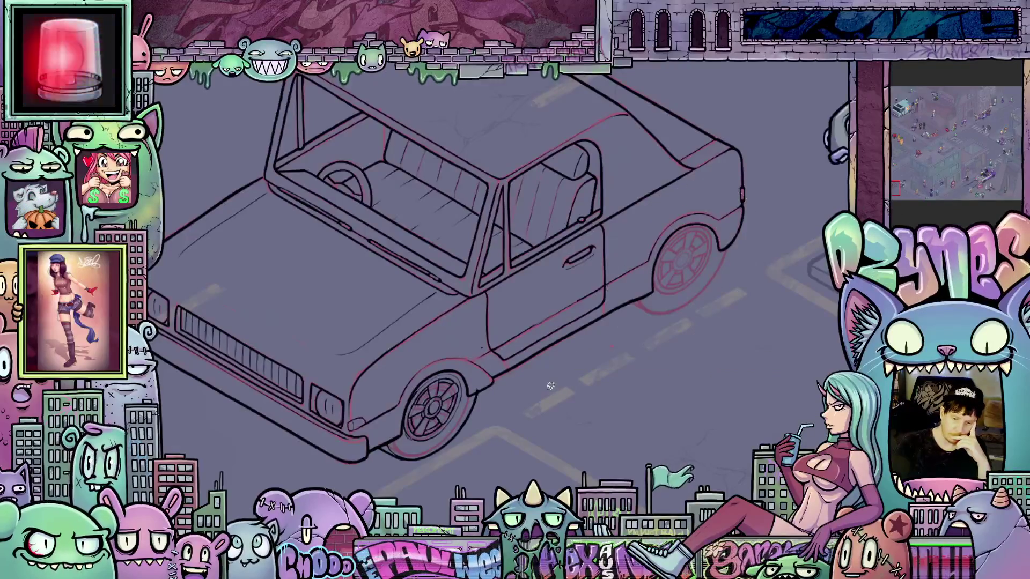
Undo the latest black ink strokes on the wheel arch, sill and bumper, then zoom out to the whole truck.
scroll(441, 427, up, 2)
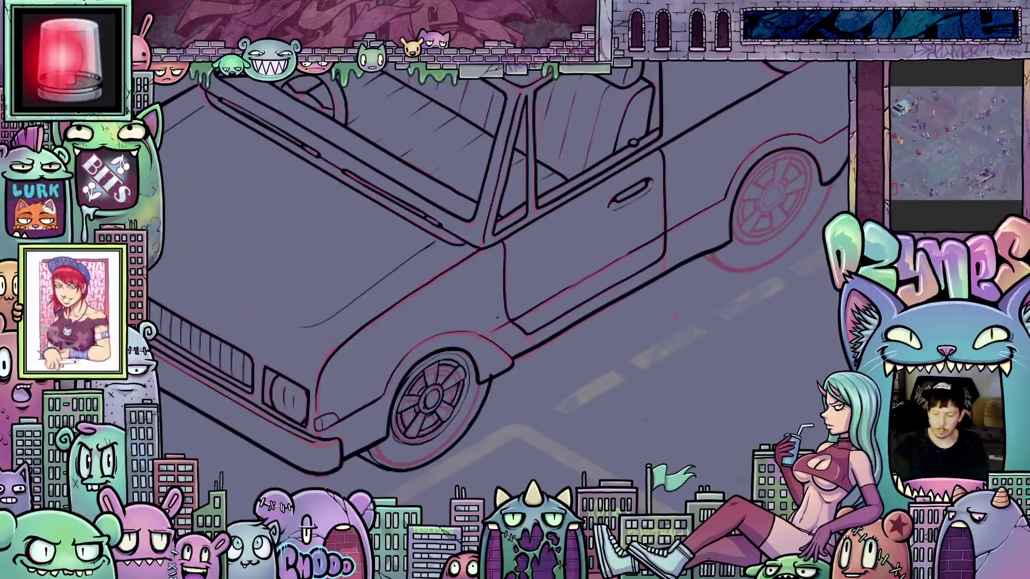
scroll(526, 408, up, 3)
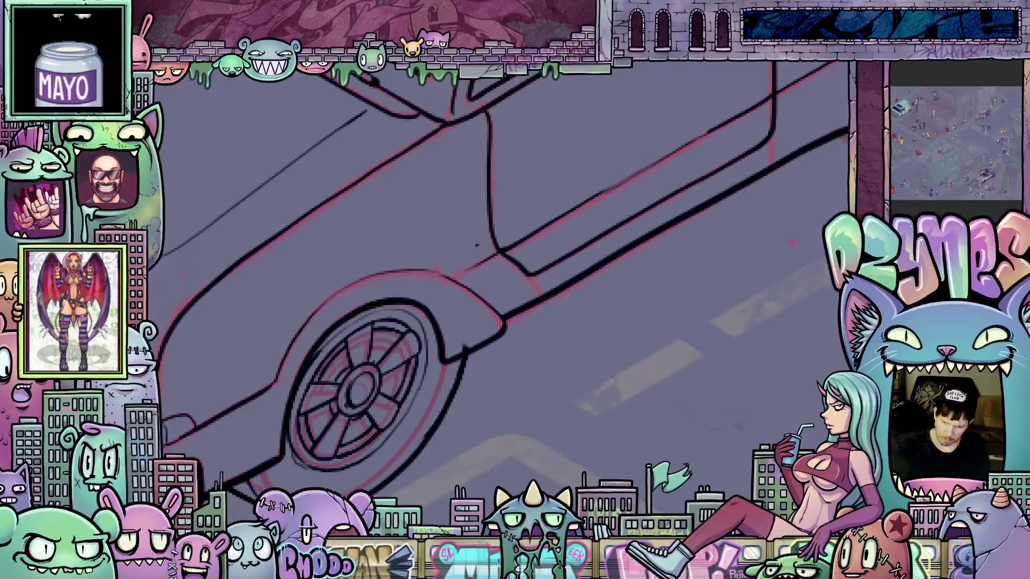
key(ctrl+z)
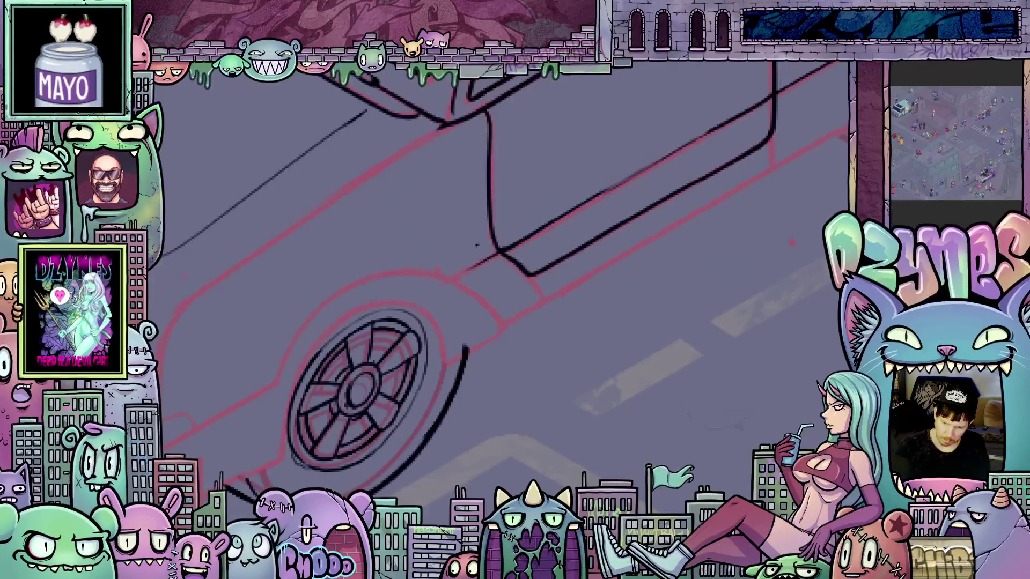
scroll(640, 443, down, 5)
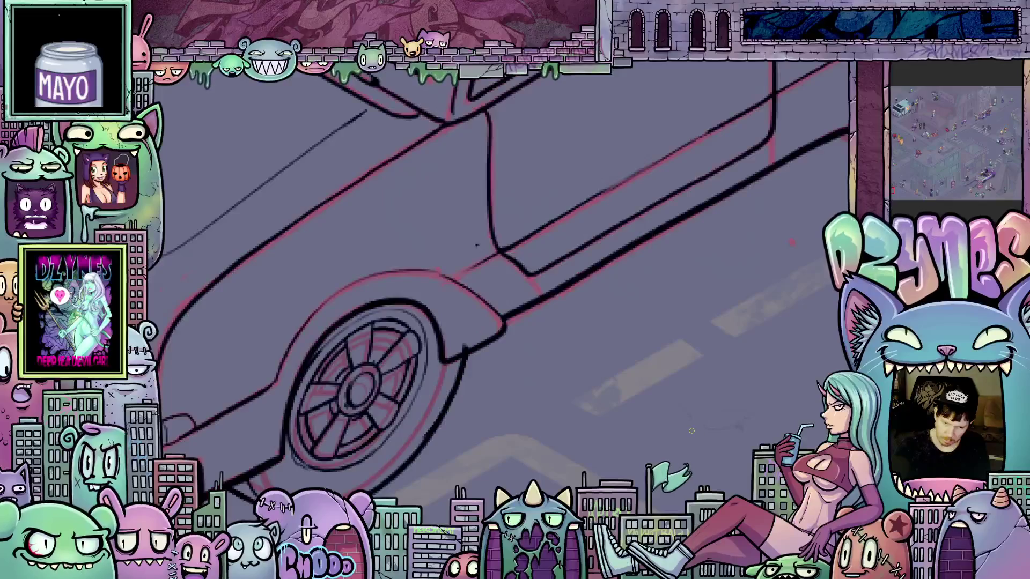
scroll(640, 443, down, 2)
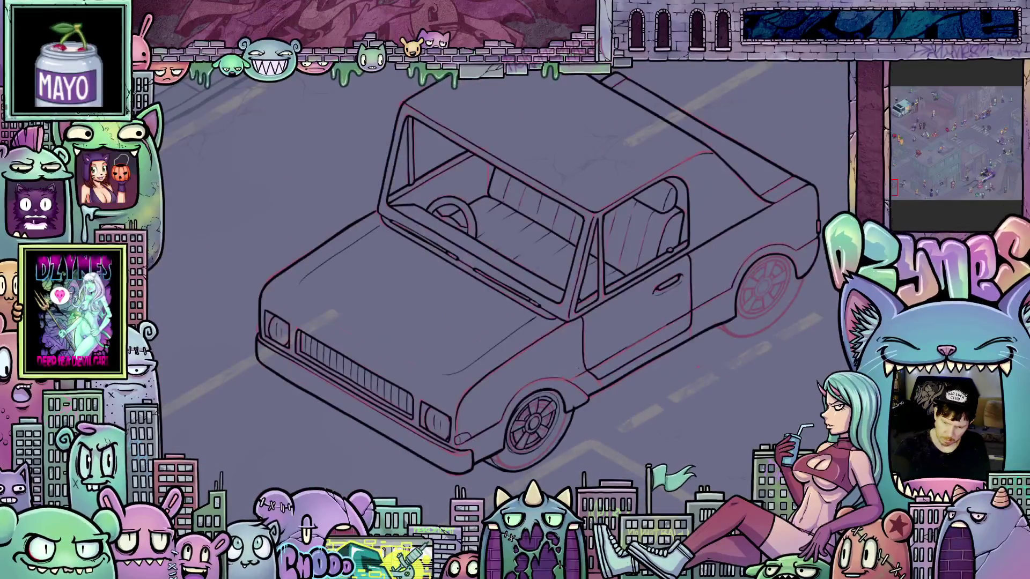
key(ctrl+z)
key(ctrl+shift+z)
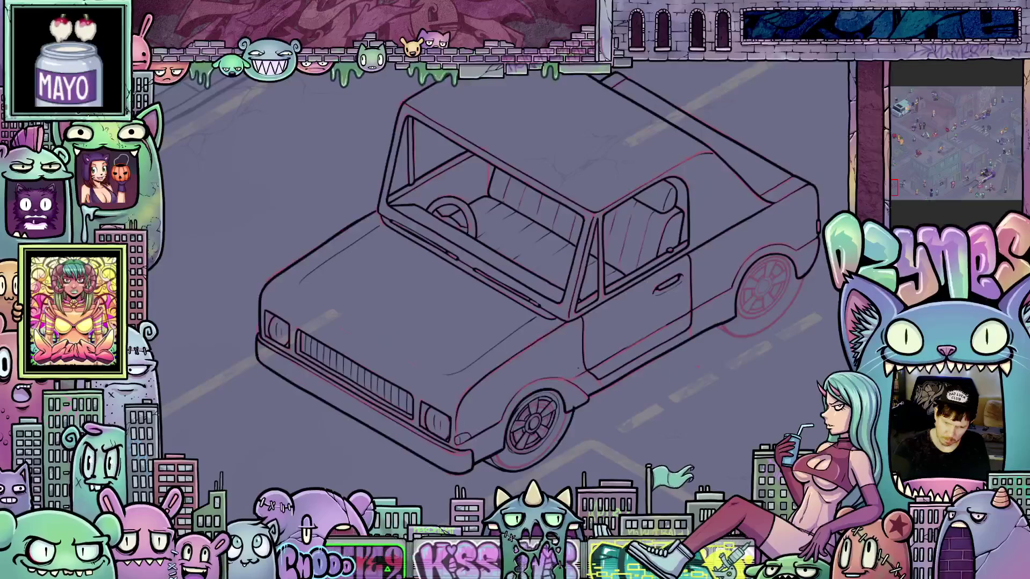
key(ctrl+z)
key(ctrl+shift+z)
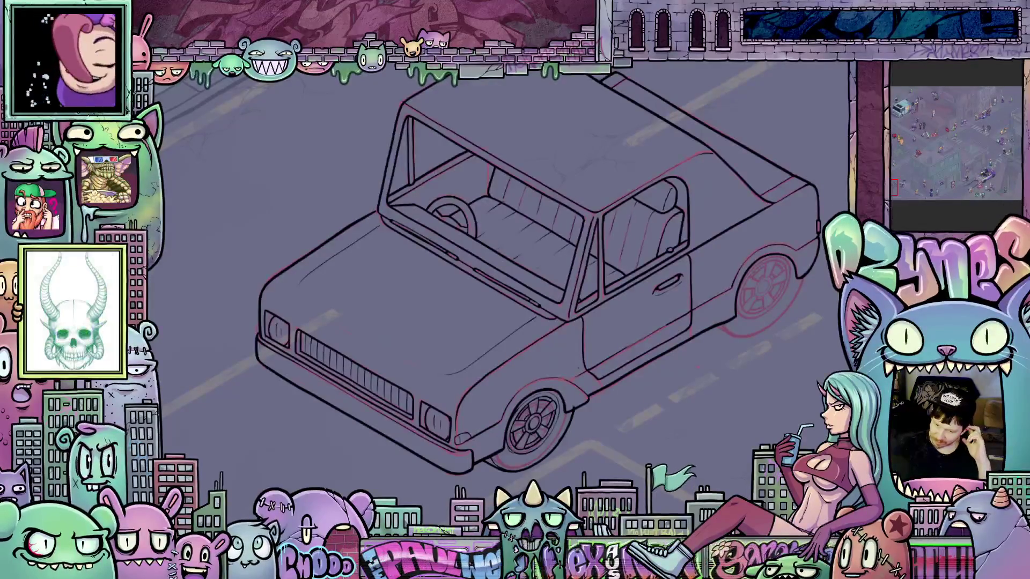
key(ctrl+z)
key(ctrl+shift+z)
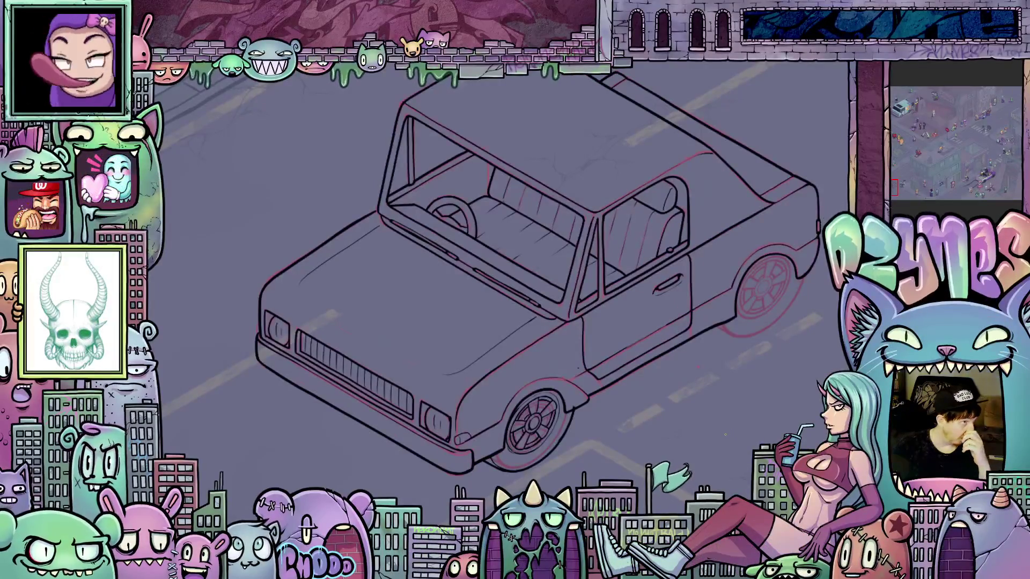
scroll(740, 397, down, 3)
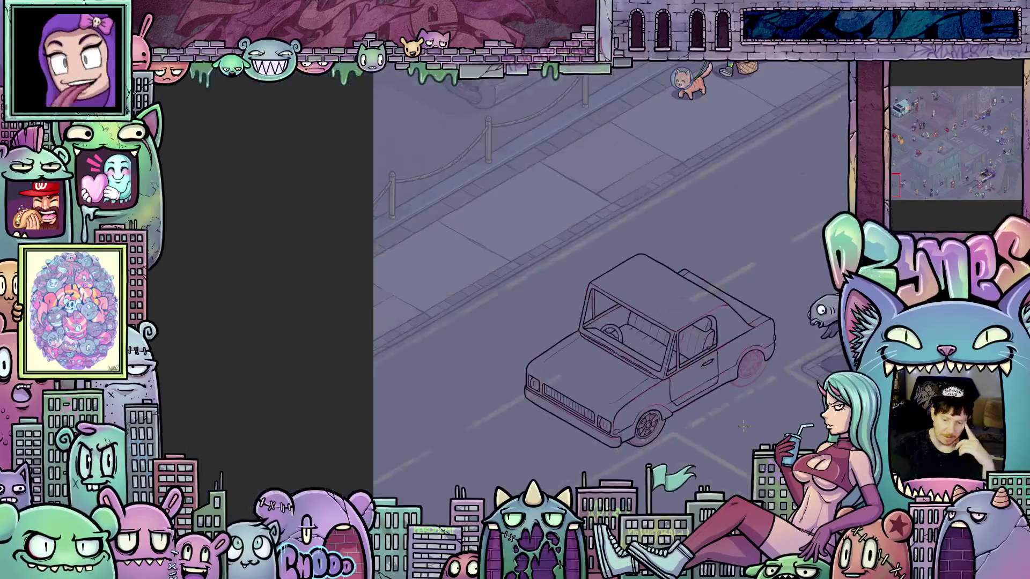
scroll(778, 451, up, 2)
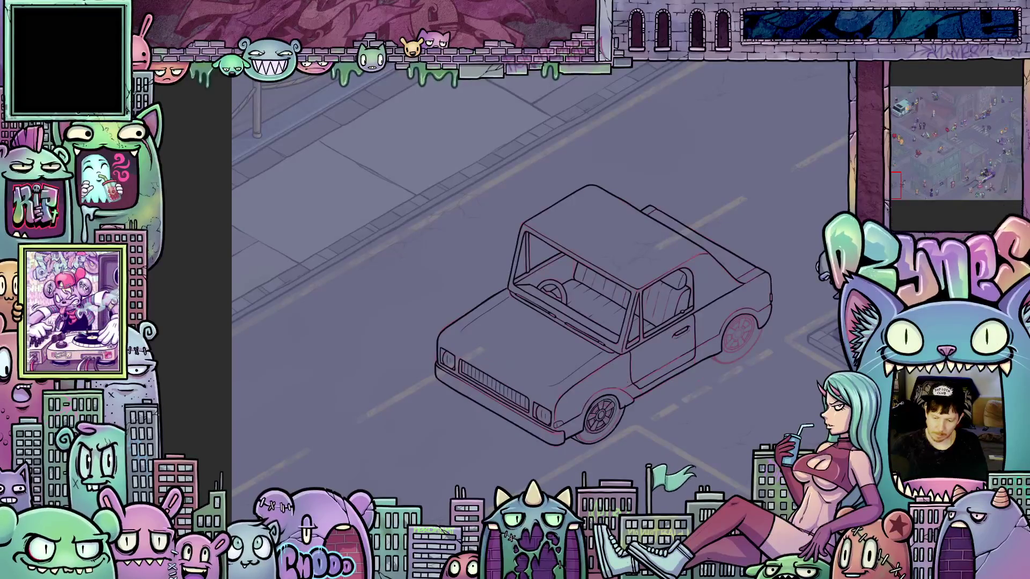
scroll(536, 268, down, 2)
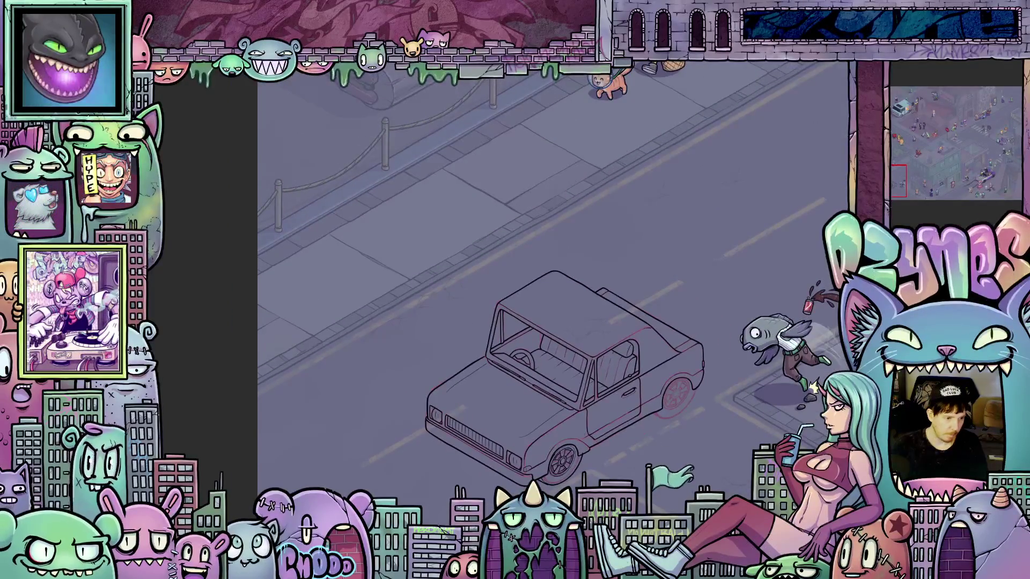
drag(368, 221, 719, 490)
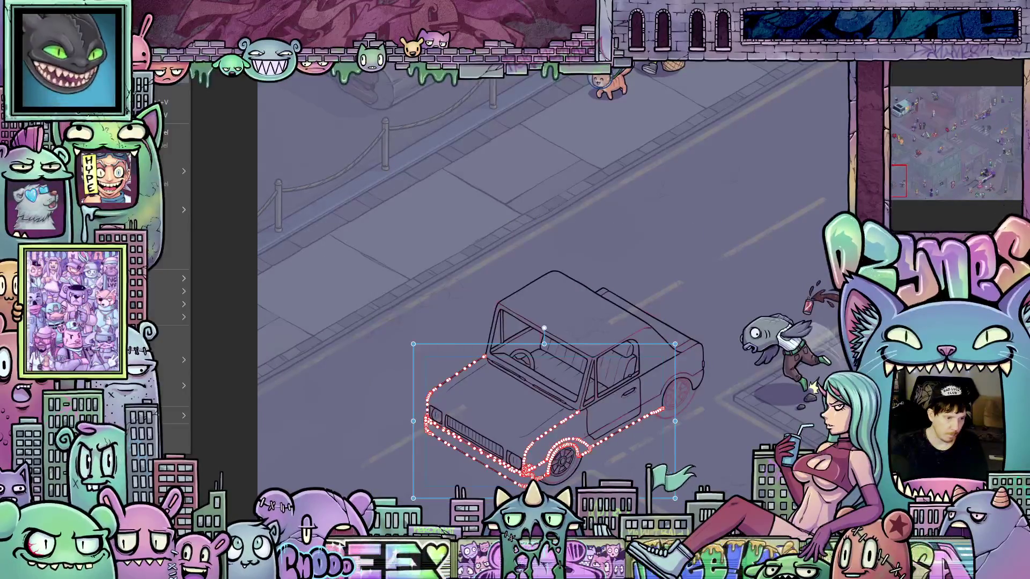
key(ctrl+d)
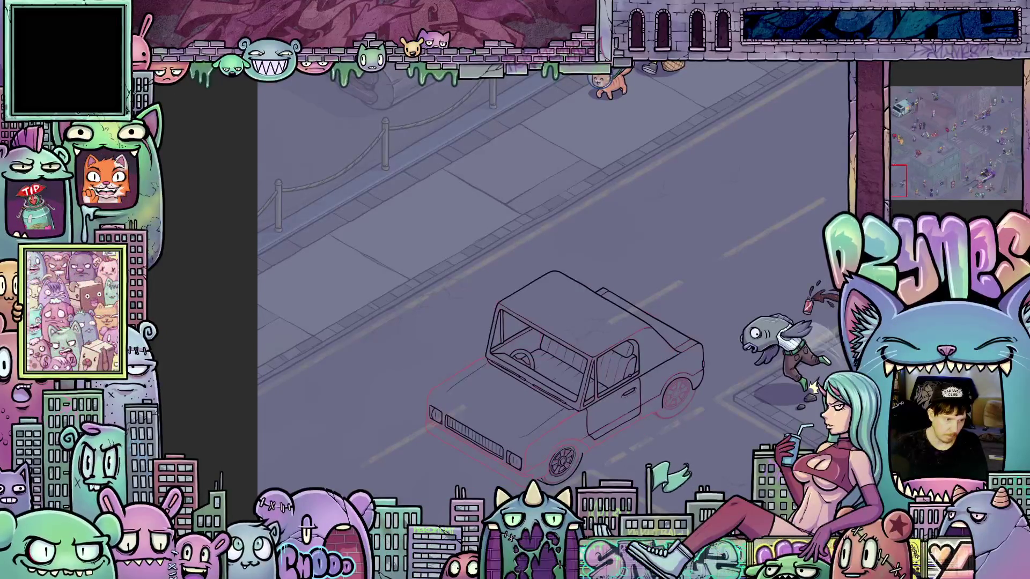
key(ctrl+z)
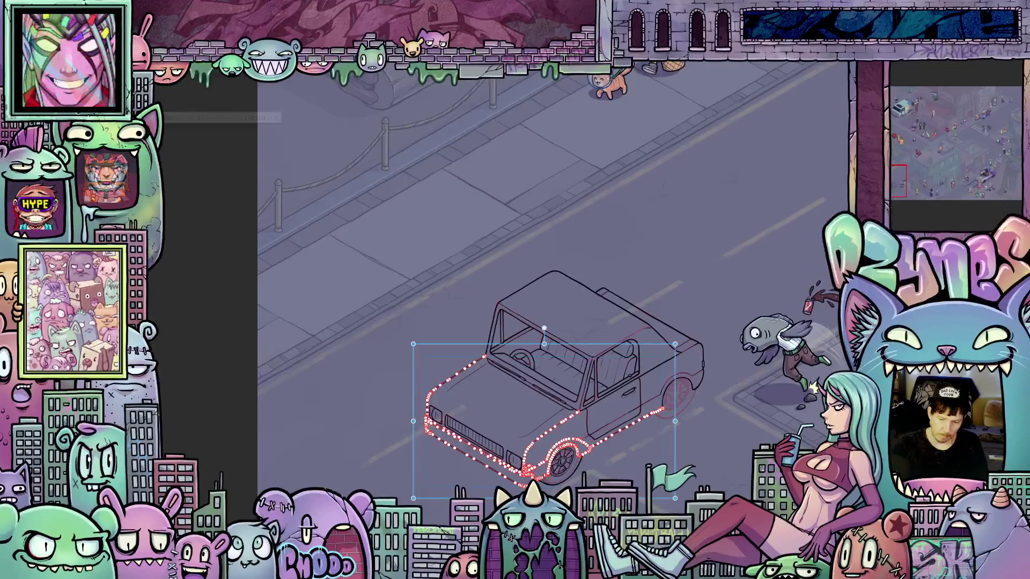
key(ctrl+d)
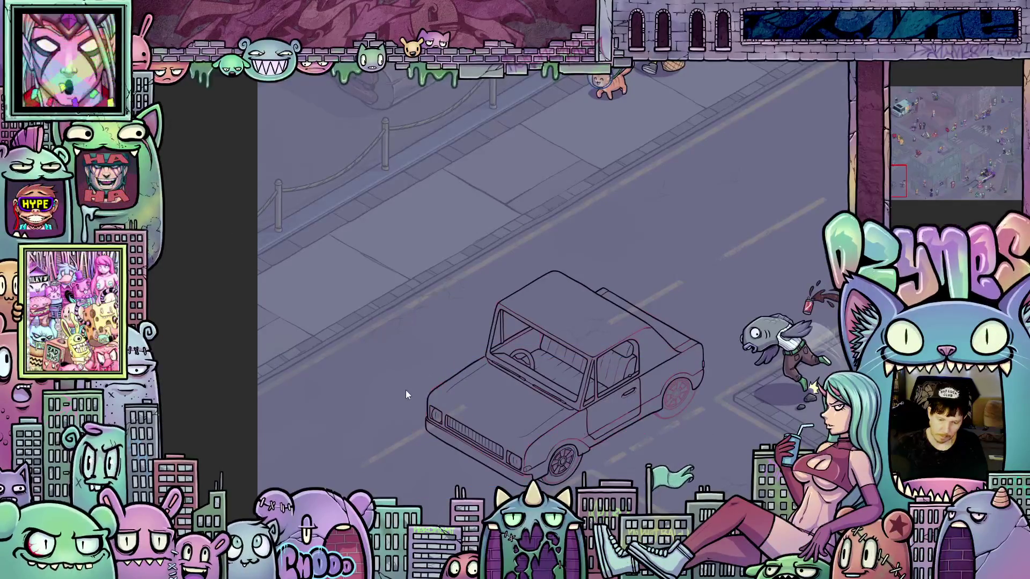
scroll(405, 390, up, 3)
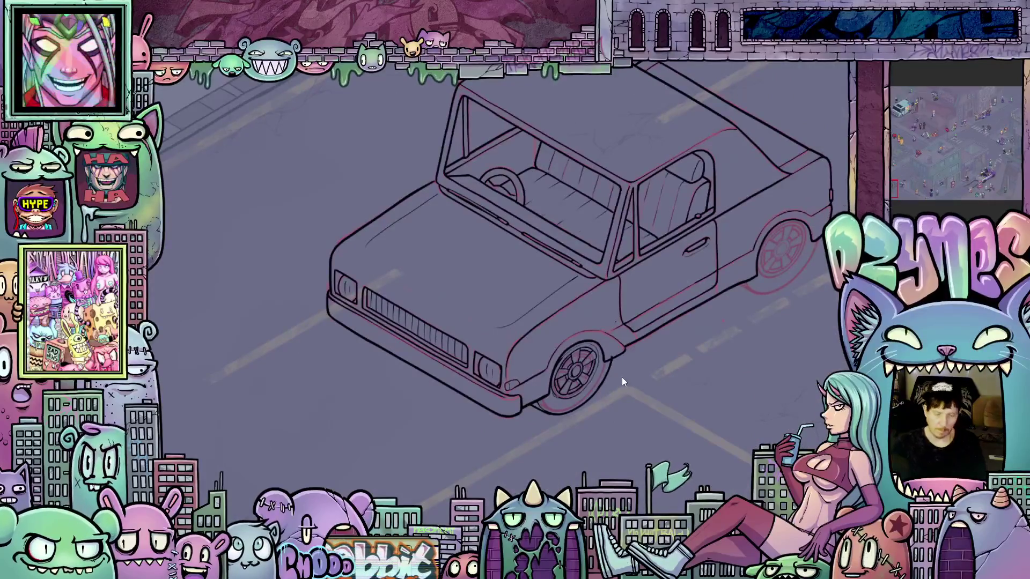
scroll(622, 378, up, 1)
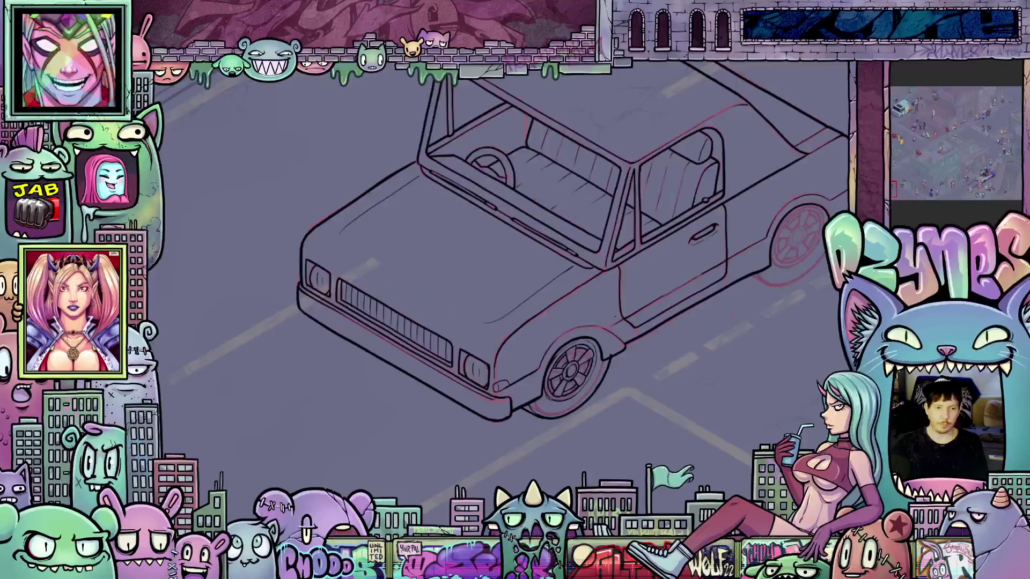
scroll(756, 359, down, 1)
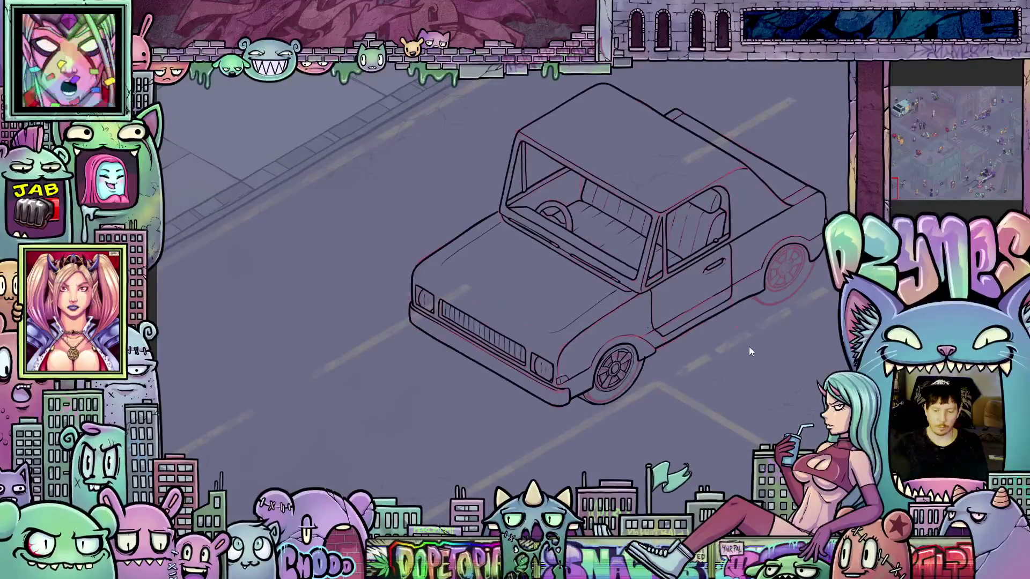
scroll(658, 406, up, 3)
scroll(568, 364, up, 3)
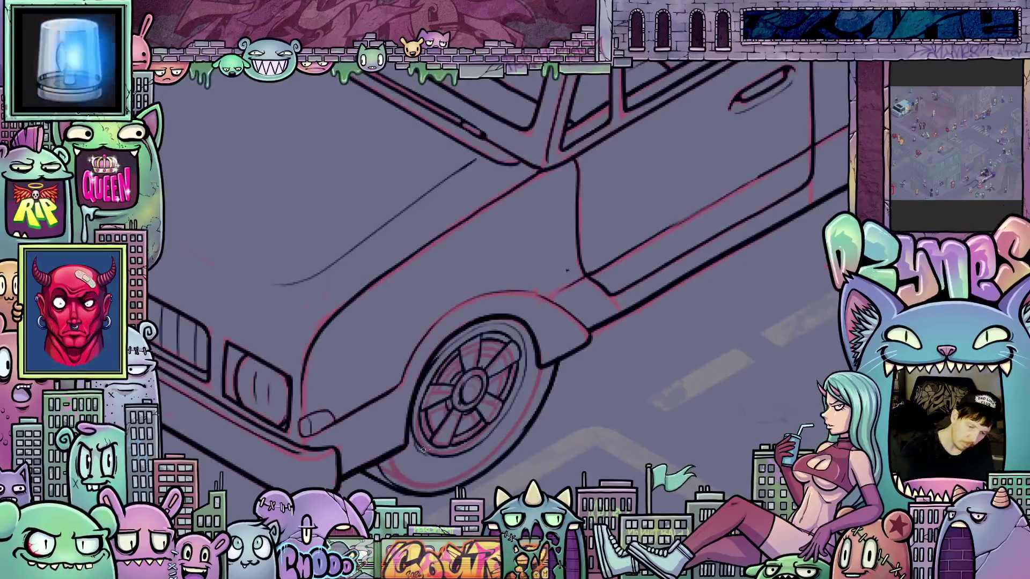
scroll(652, 384, down, 5)
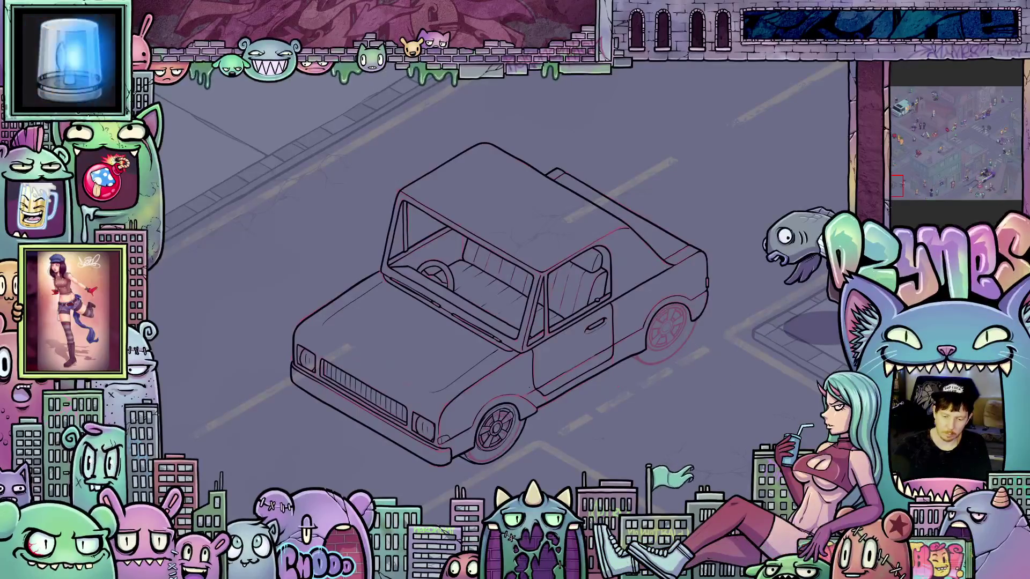
scroll(685, 348, up, 10)
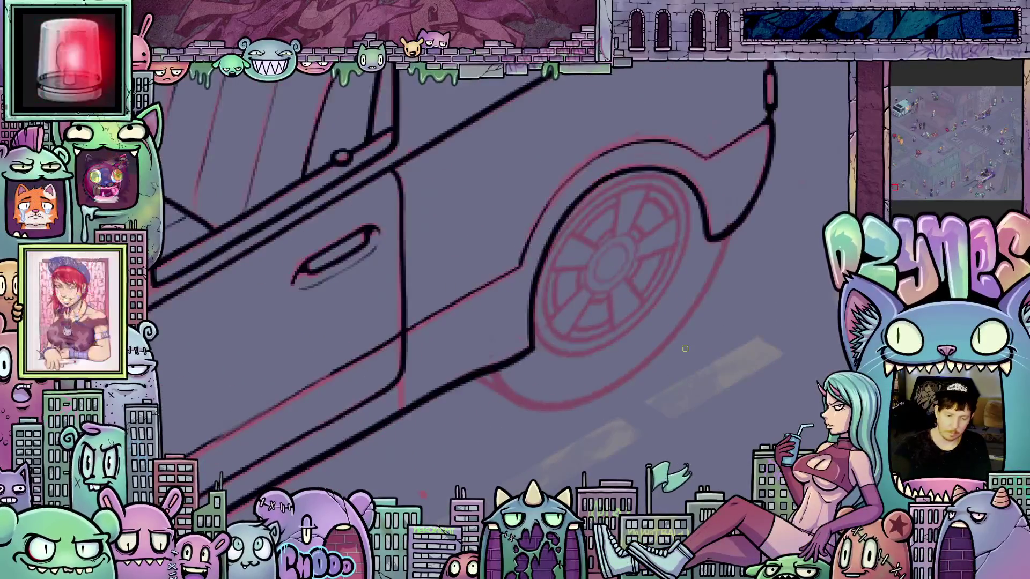
Ink the rear wheel hub's left and right curves plus an inner ring in black.
mouse_move(553, 461)
mouse_down()
mouse_move(650, 374)
mouse_move(786, 306)
mouse_move(649, 371)
mouse_move(689, 356)
mouse_move(670, 364)
mouse_up()
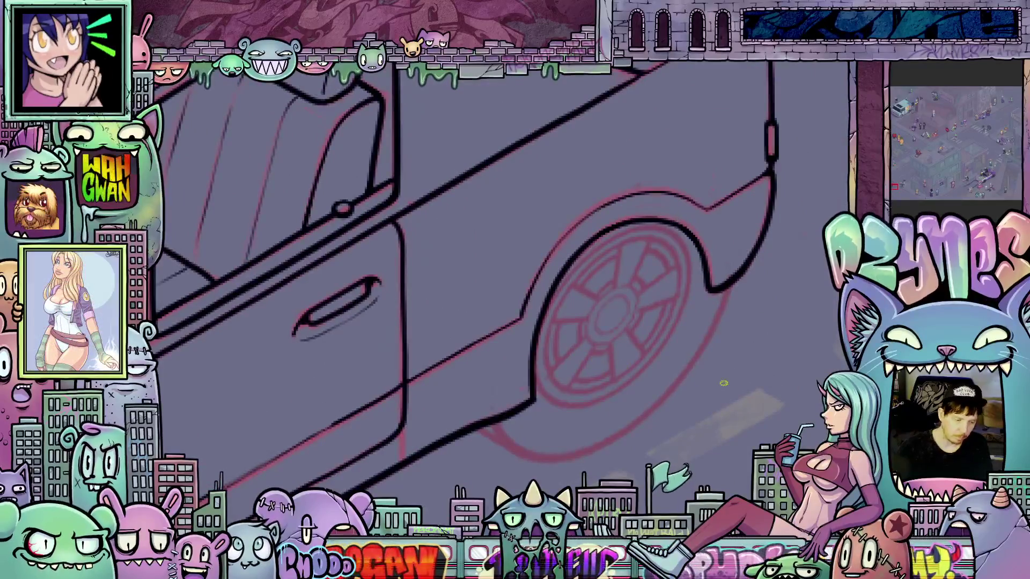
scroll(723, 383, up, 1)
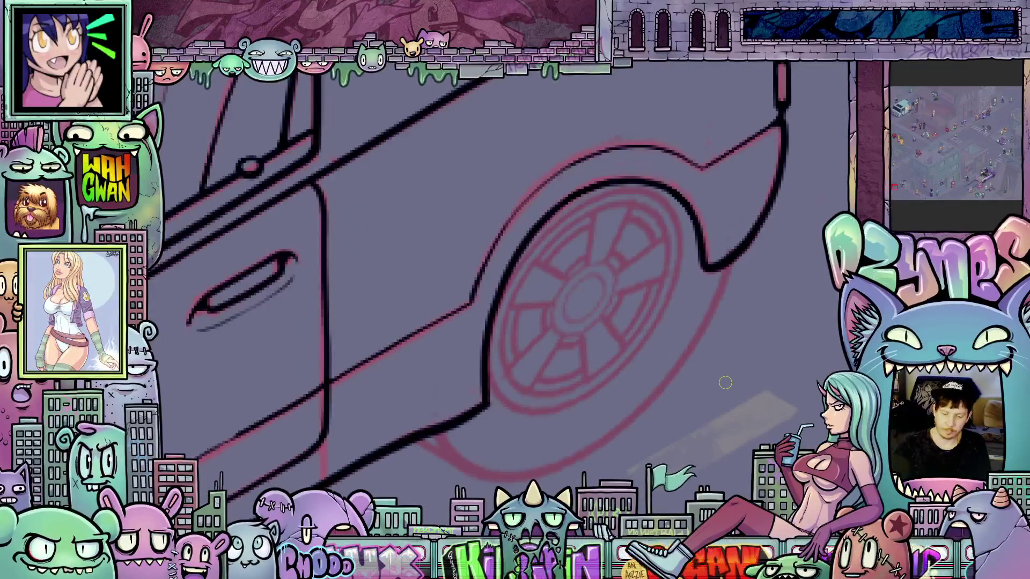
scroll(658, 399, down, 2)
scroll(642, 325, up, 2)
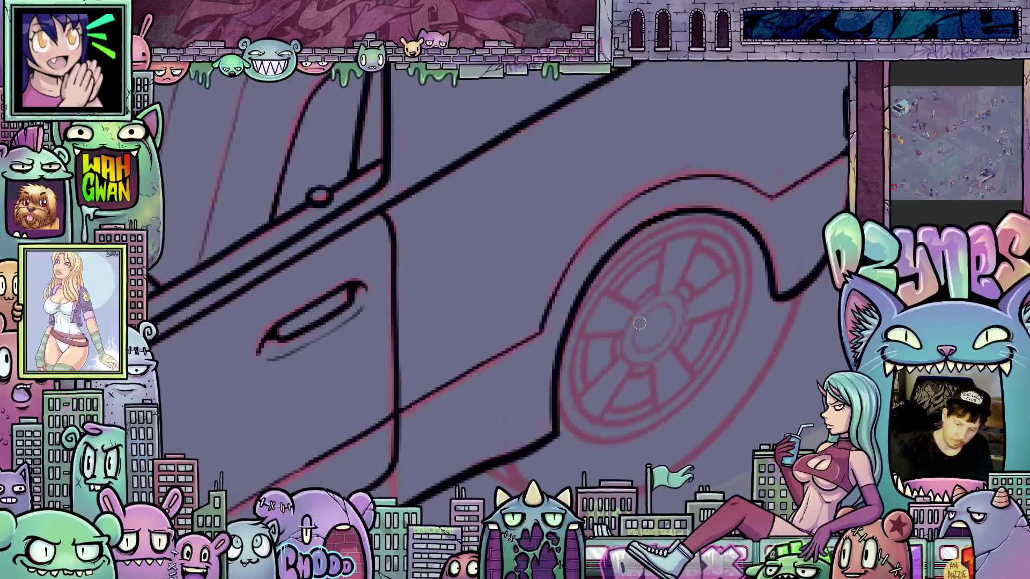
drag(633, 314, 624, 346)
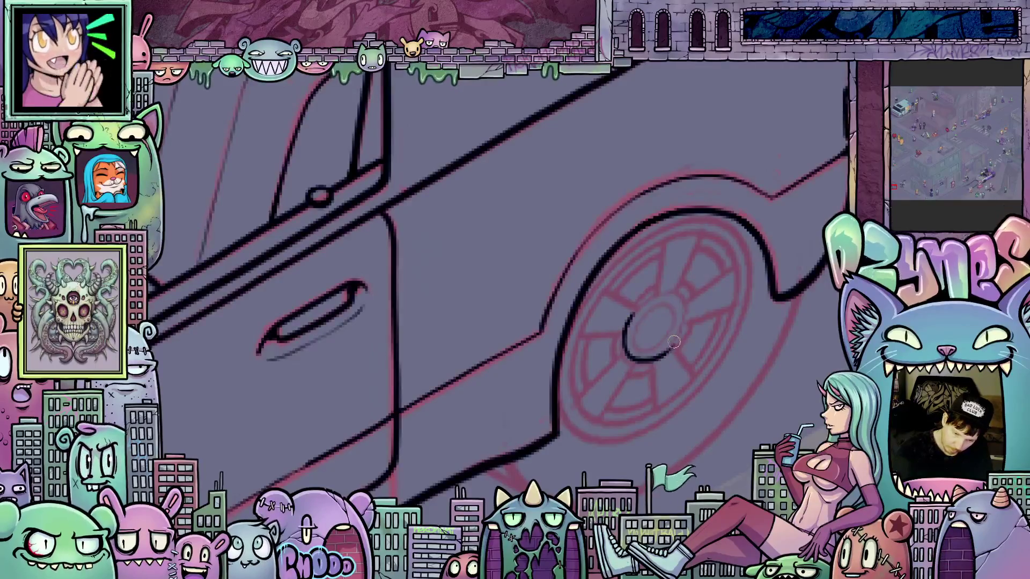
mouse_move(673, 346)
mouse_down()
mouse_move(682, 309)
mouse_move(665, 293)
mouse_up()
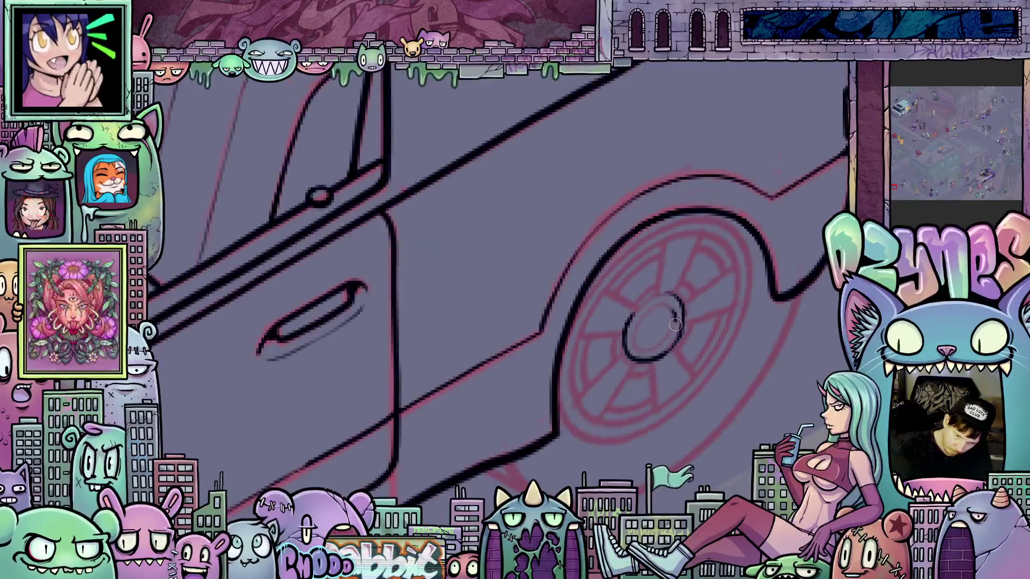
drag(649, 346, 641, 343)
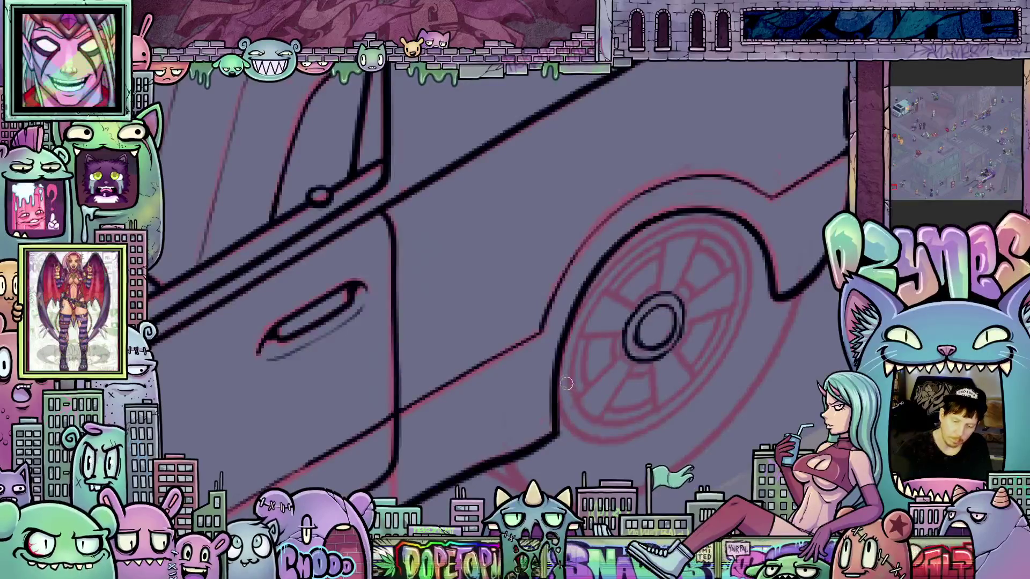
Rotate the canvas around the rear wheel and extend the wheel arch ink line downward.
drag(571, 386, 575, 398)
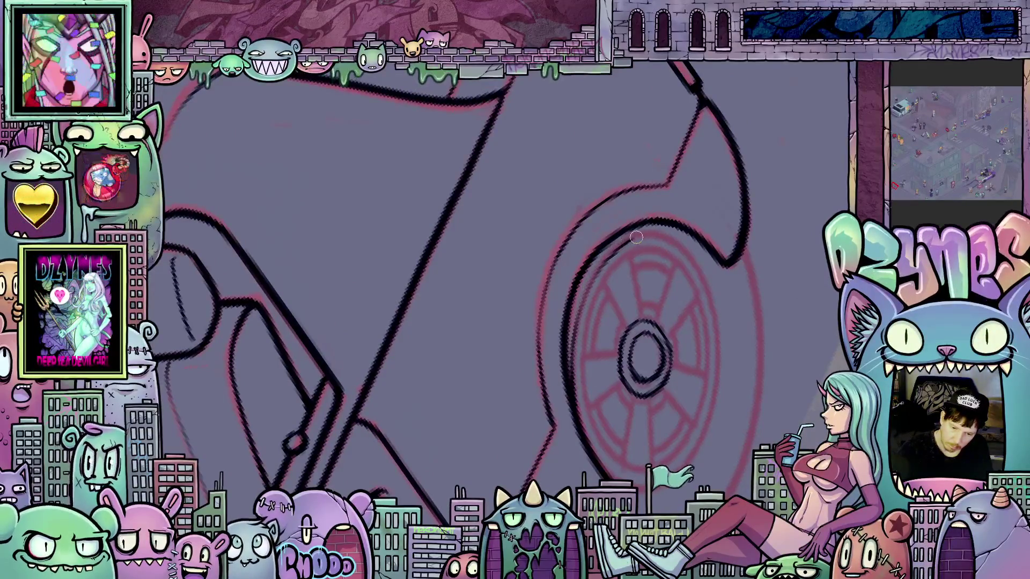
mouse_move(790, 331)
mouse_down()
mouse_move(761, 375)
mouse_move(719, 408)
mouse_up()
mouse_move(496, 516)
mouse_down()
mouse_move(477, 382)
mouse_move(436, 403)
mouse_up()
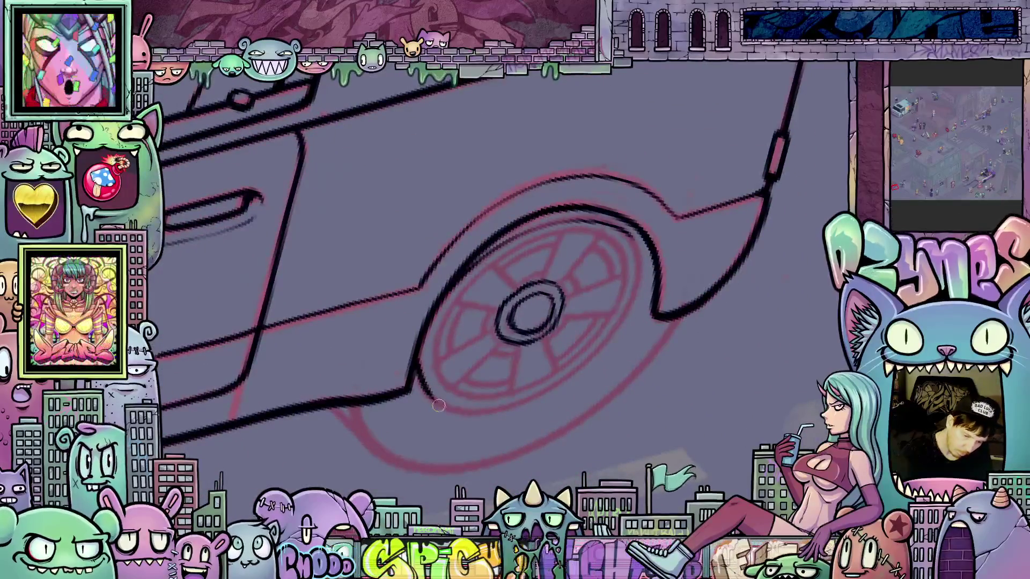
drag(697, 428, 621, 216)
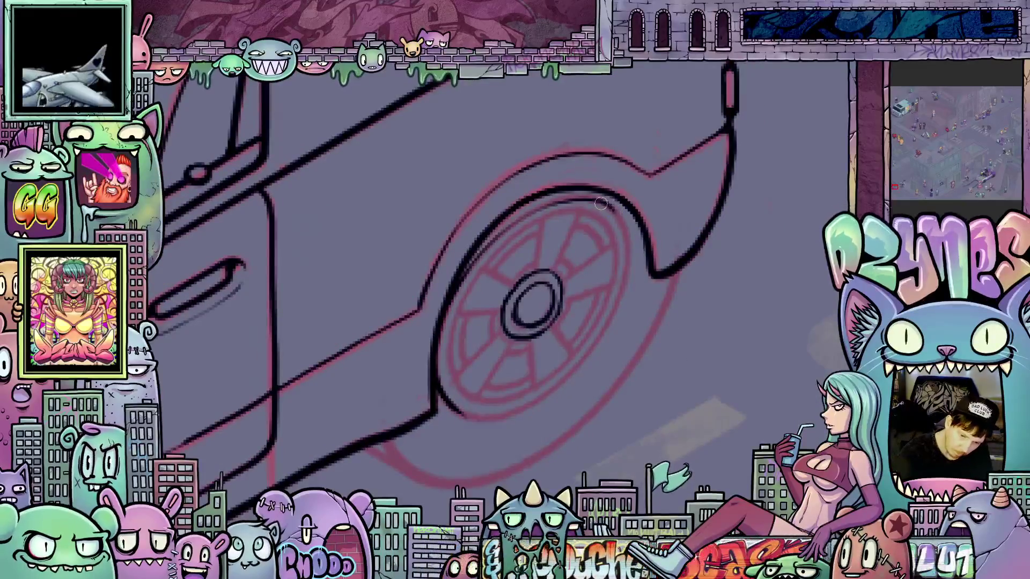
mouse_move(619, 221)
mouse_down()
mouse_move(627, 260)
mouse_move(609, 325)
mouse_move(539, 400)
mouse_move(471, 416)
mouse_up()
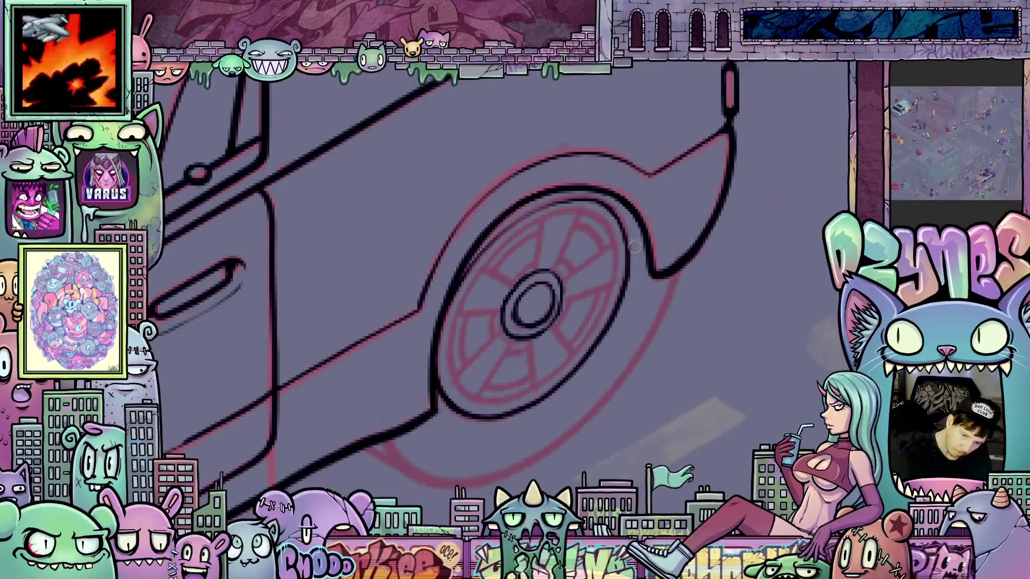
drag(634, 249, 640, 345)
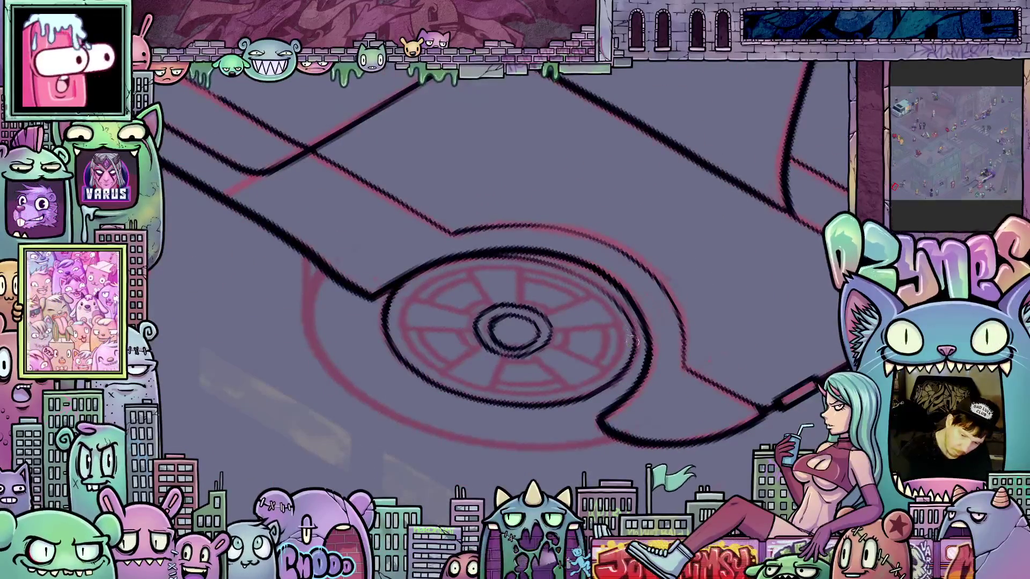
drag(653, 346, 590, 242)
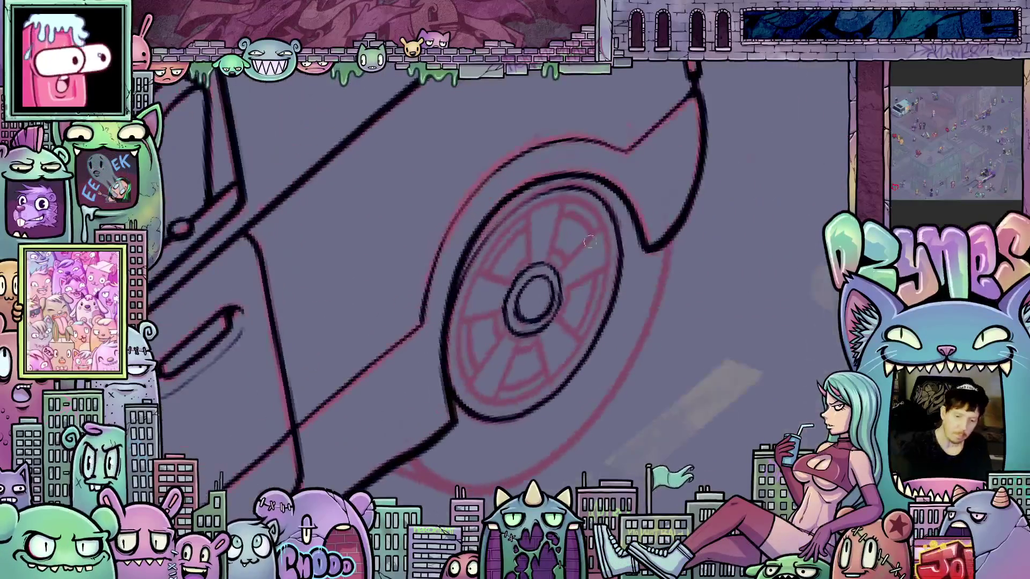
mouse_move(677, 351)
mouse_down()
mouse_move(616, 281)
mouse_move(575, 289)
mouse_move(572, 238)
mouse_move(585, 234)
mouse_move(604, 268)
mouse_up()
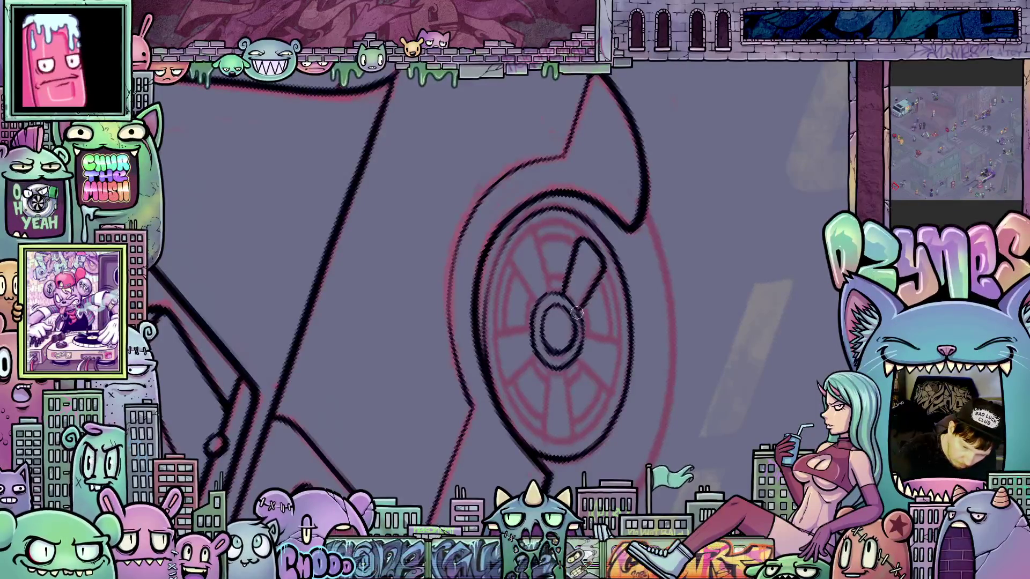
Ink four black spokes between the rear wheel's hub and rim, rotating between strokes.
mouse_move(577, 313)
mouse_down()
mouse_move(516, 397)
mouse_move(514, 422)
mouse_move(541, 432)
mouse_move(553, 418)
mouse_move(530, 379)
mouse_move(558, 378)
mouse_move(560, 443)
mouse_move(542, 445)
mouse_move(536, 428)
mouse_up()
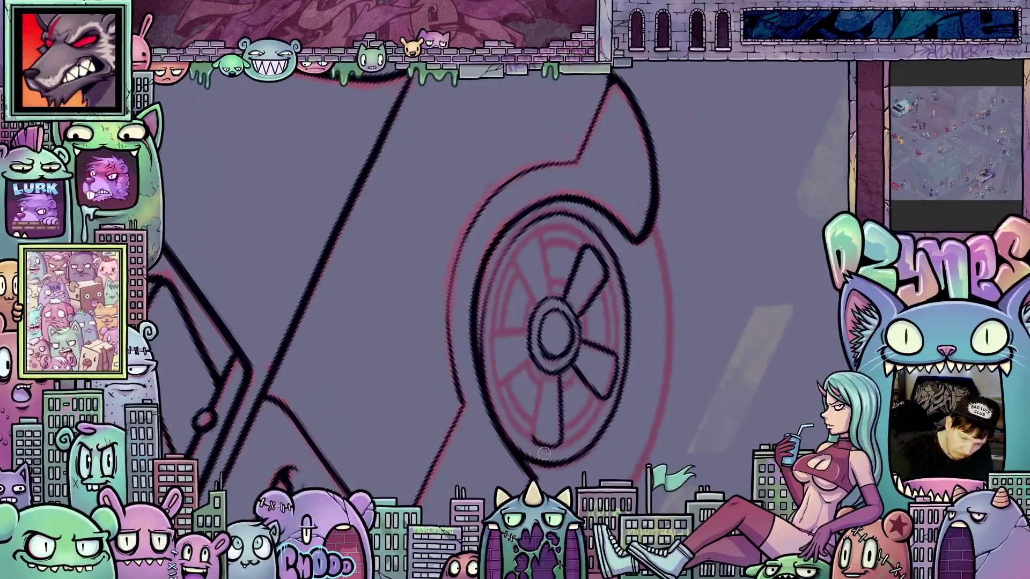
drag(533, 440, 542, 380)
drag(573, 435, 584, 319)
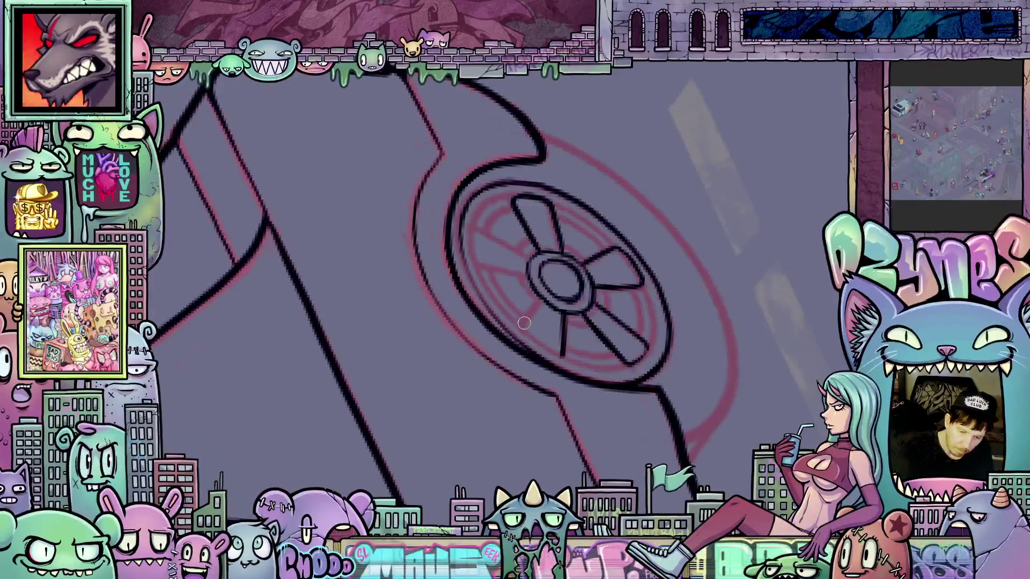
drag(519, 330, 539, 303)
mouse_move(673, 293)
mouse_down()
mouse_move(644, 214)
mouse_move(536, 306)
mouse_up()
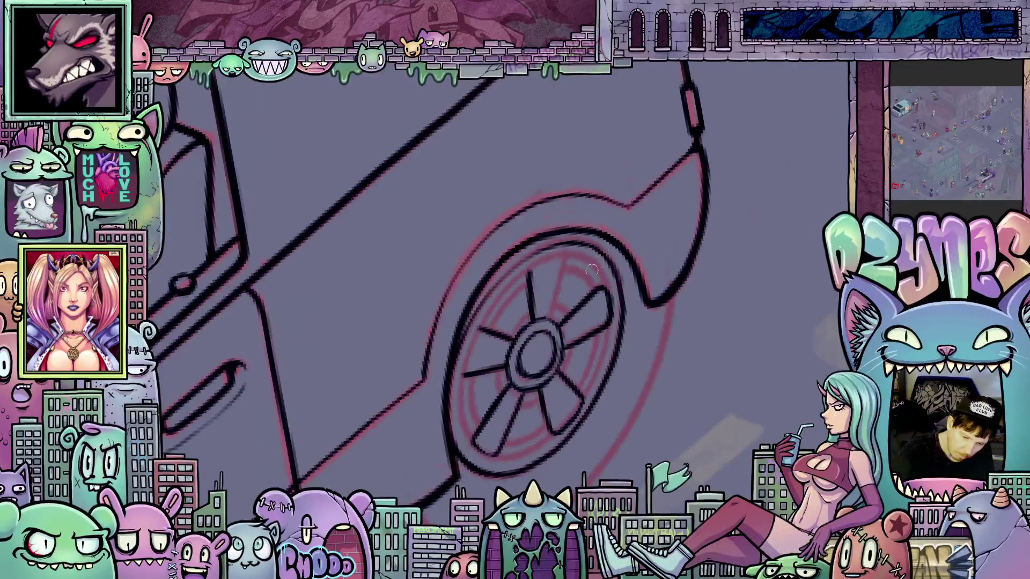
drag(555, 297, 554, 257)
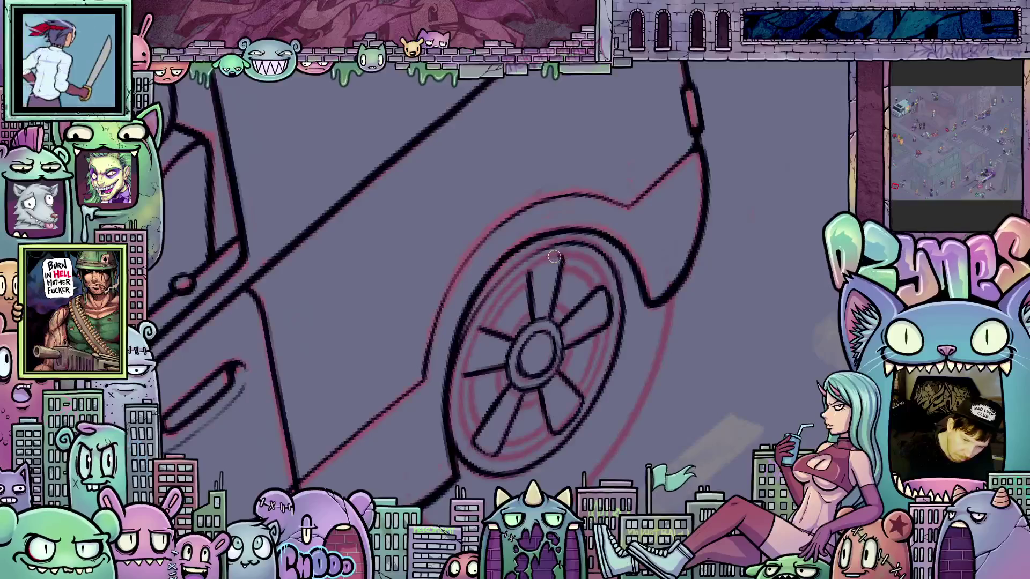
drag(688, 317, 482, 320)
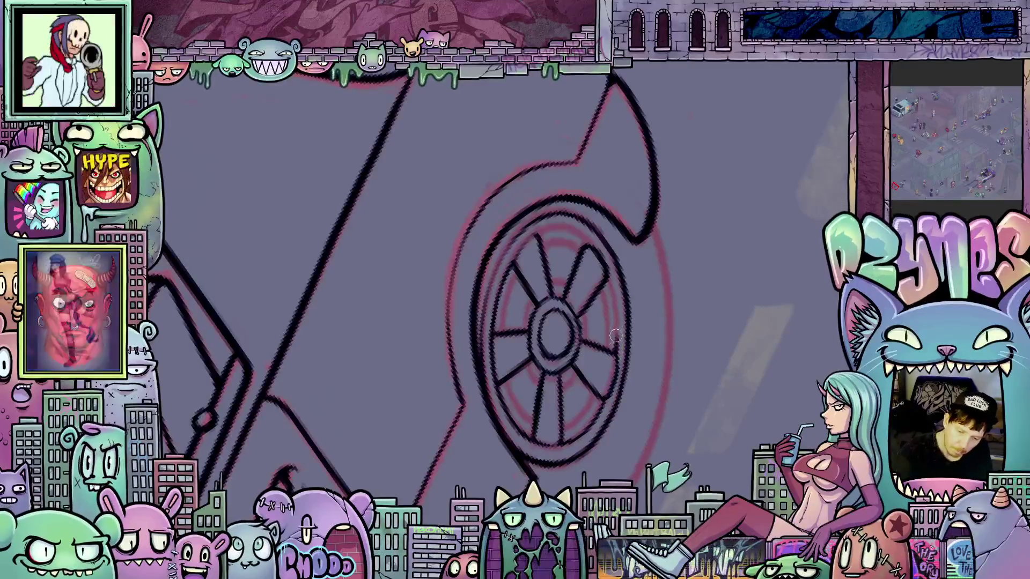
Rotate and shift the canvas to reposition the rear wheel for the remaining spokes.
drag(606, 276, 598, 338)
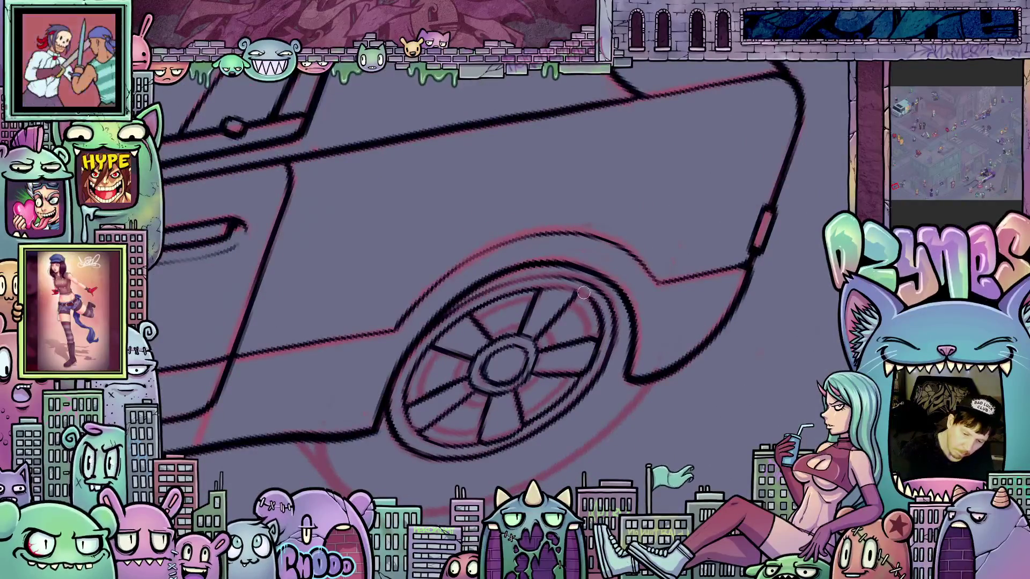
drag(583, 303, 498, 258)
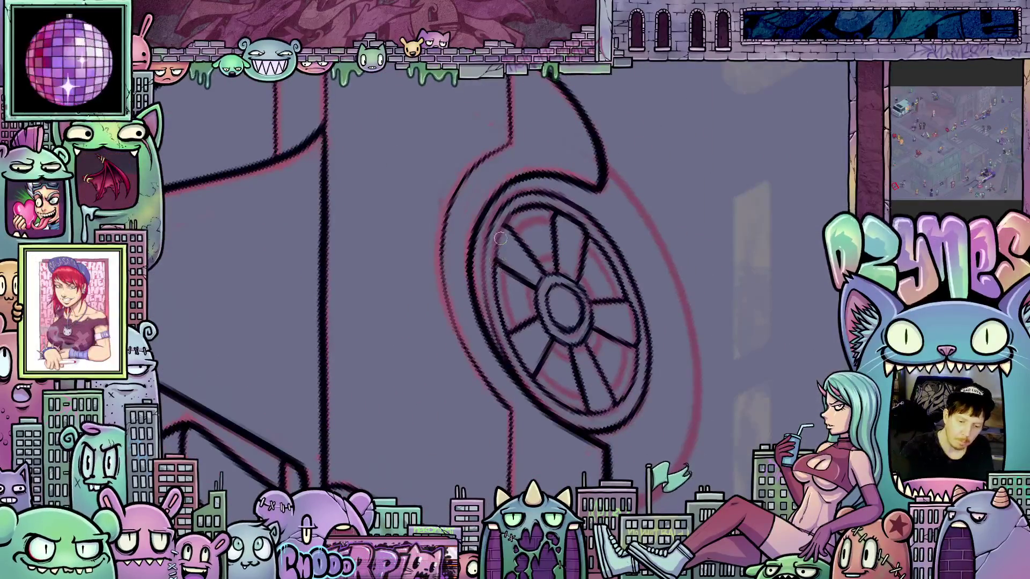
mouse_move(501, 267)
mouse_down()
mouse_move(623, 361)
mouse_move(689, 259)
mouse_move(692, 225)
mouse_move(719, 246)
mouse_move(616, 323)
mouse_move(575, 420)
mouse_move(580, 431)
mouse_up()
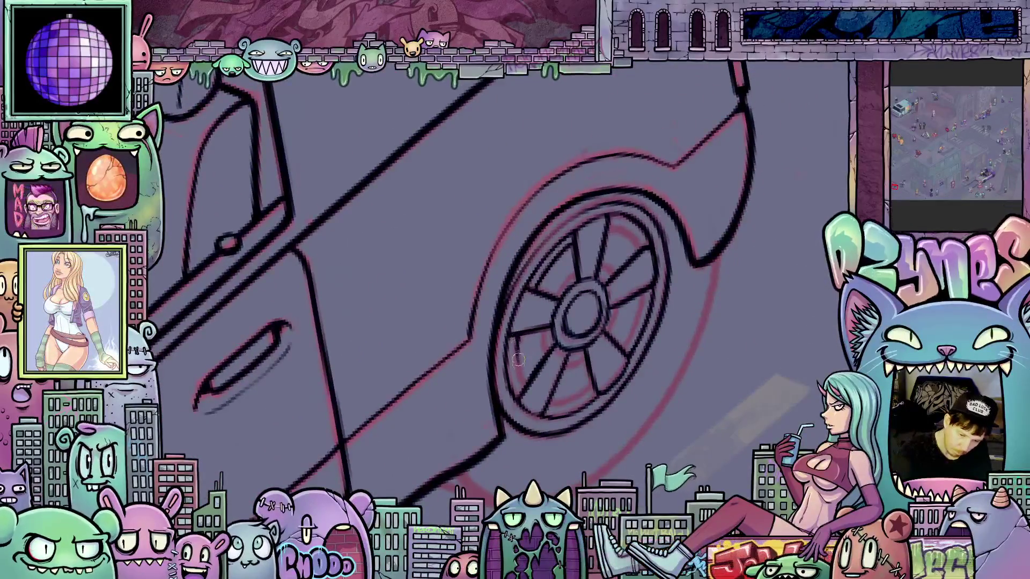
drag(561, 404, 599, 355)
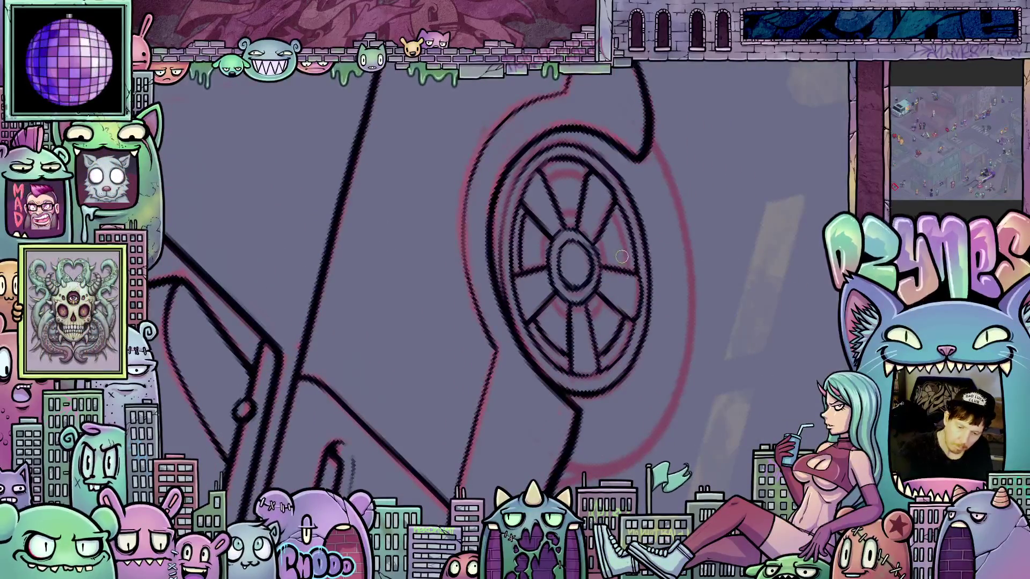
mouse_move(614, 213)
mouse_down()
mouse_move(642, 290)
mouse_move(626, 308)
mouse_up()
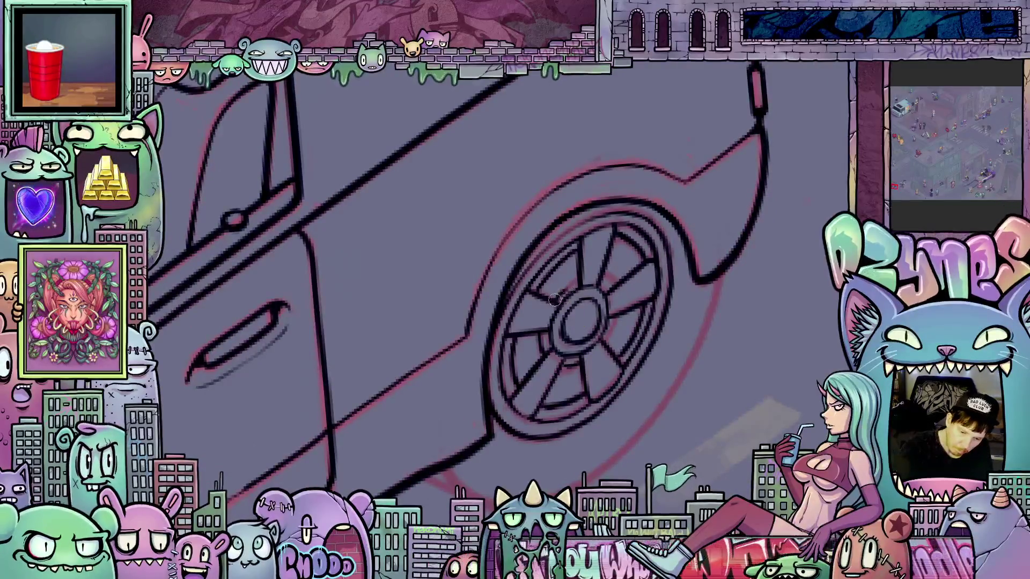
Ink the left edge of the rear wheel arch in black.
scroll(703, 359, up, 1)
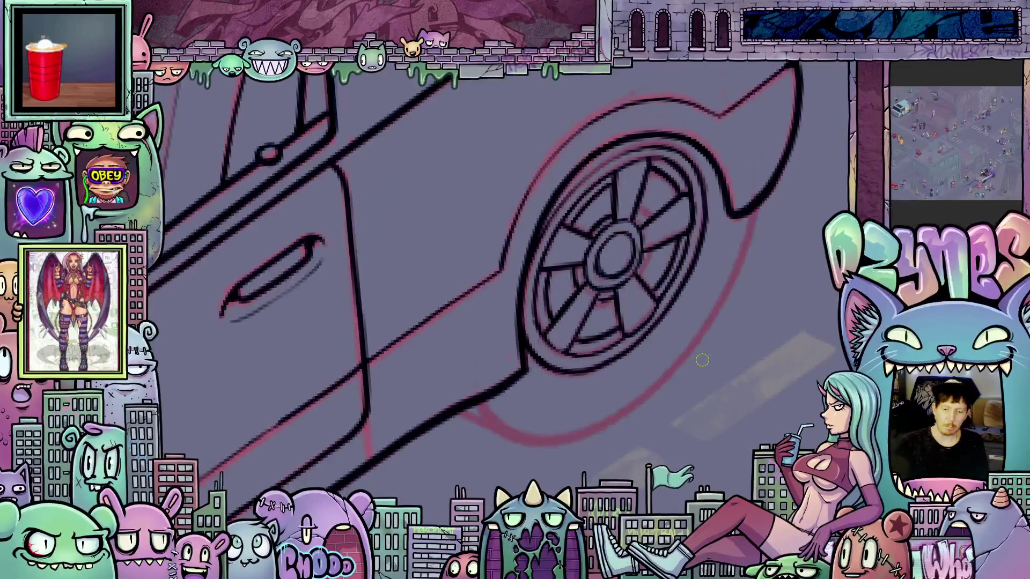
scroll(702, 359, down, 5)
scroll(655, 299, up, 2)
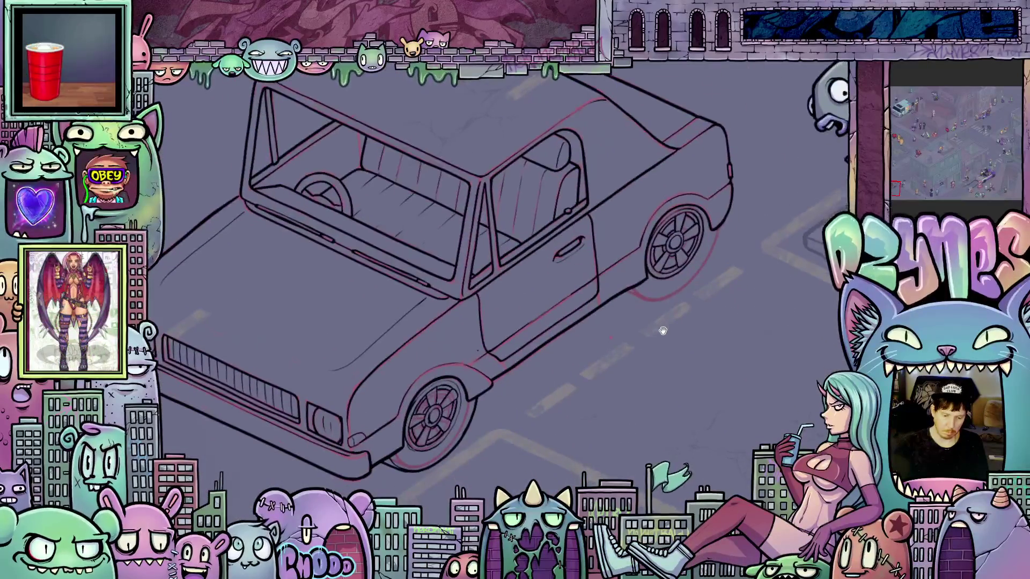
scroll(654, 338, up, 5)
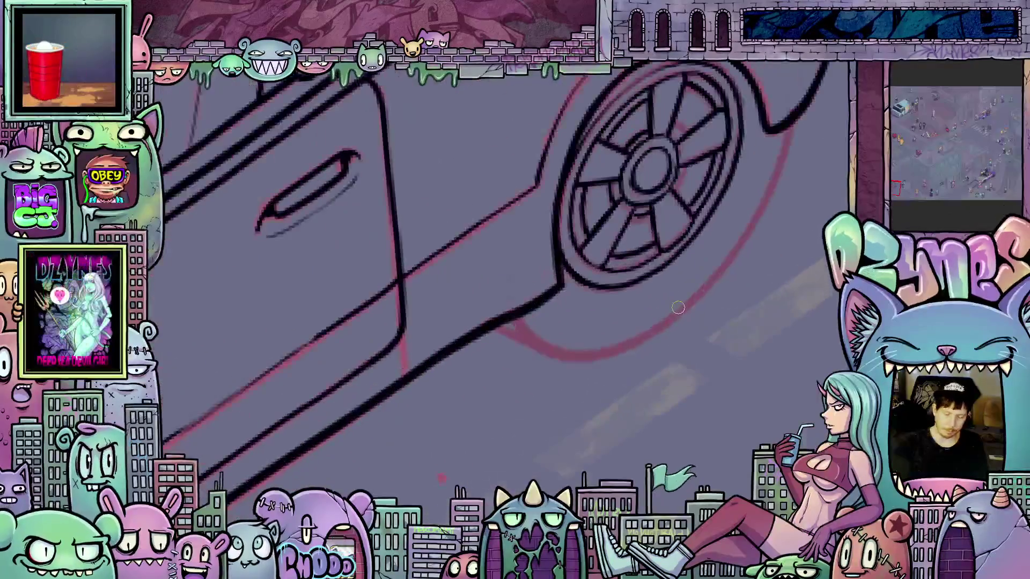
mouse_move(751, 279)
mouse_down()
mouse_move(471, 321)
mouse_move(490, 435)
mouse_up()
drag(329, 228, 462, 228)
mouse_move(415, 173)
mouse_down()
mouse_move(394, 254)
mouse_move(409, 381)
mouse_move(435, 417)
mouse_move(483, 434)
mouse_move(540, 418)
mouse_move(489, 368)
mouse_up()
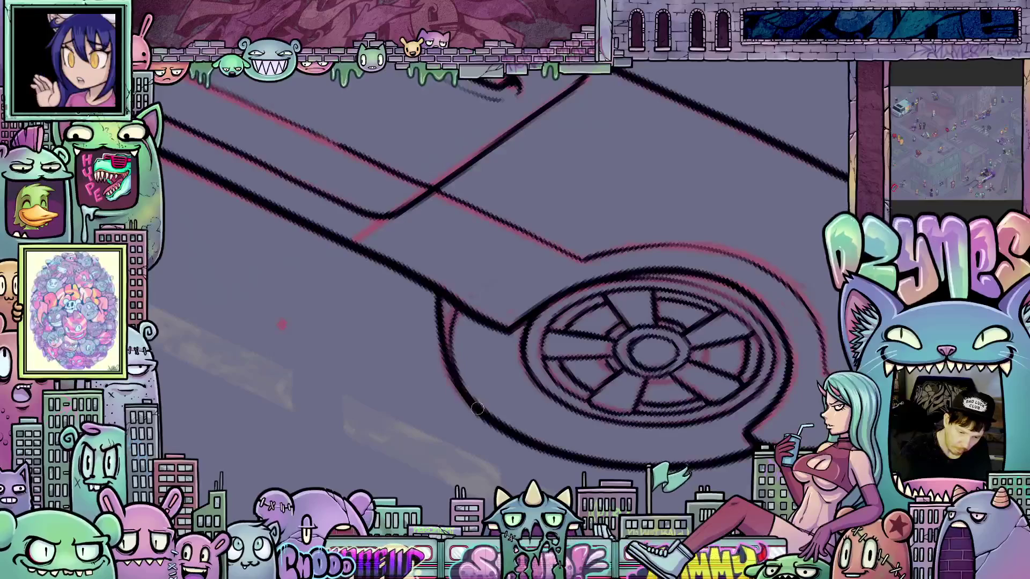
Reset the canvas rotation with Ctrl+0 and zoom to view the fully inked truck.
drag(499, 432, 743, 284)
key(ctrl+0)
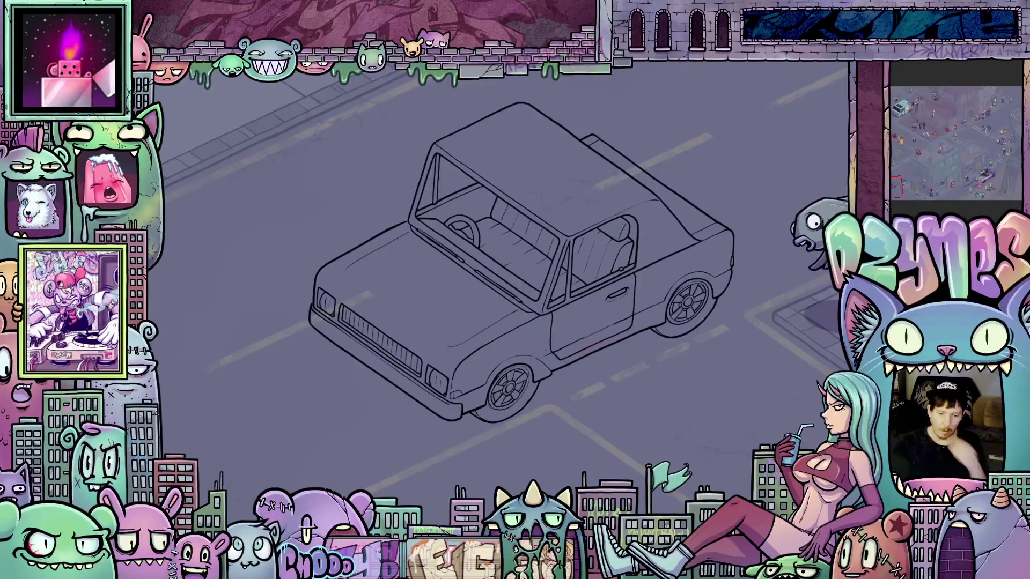
scroll(717, 433, down, 2)
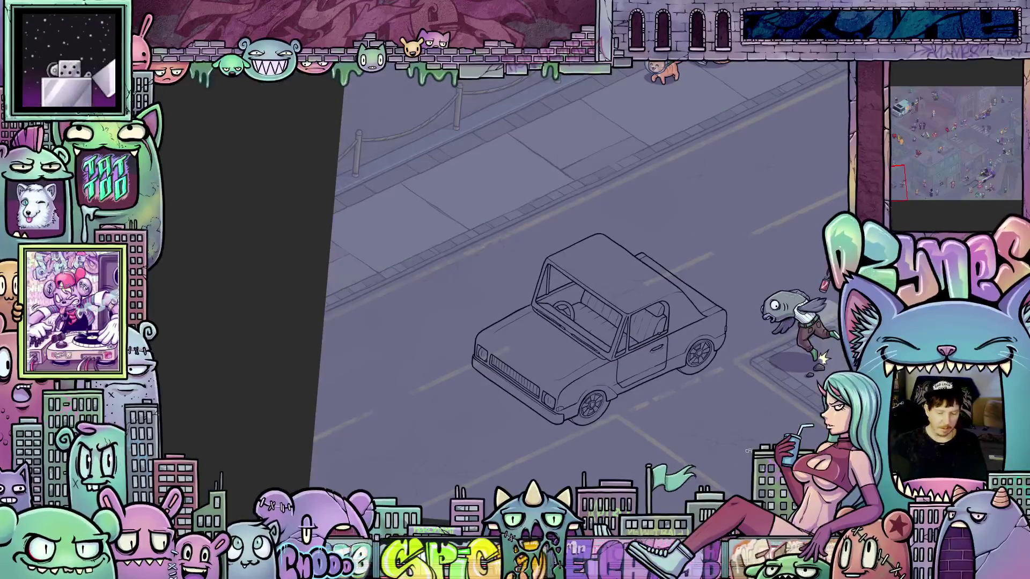
scroll(698, 376, up, 1)
scroll(698, 368, up, 1)
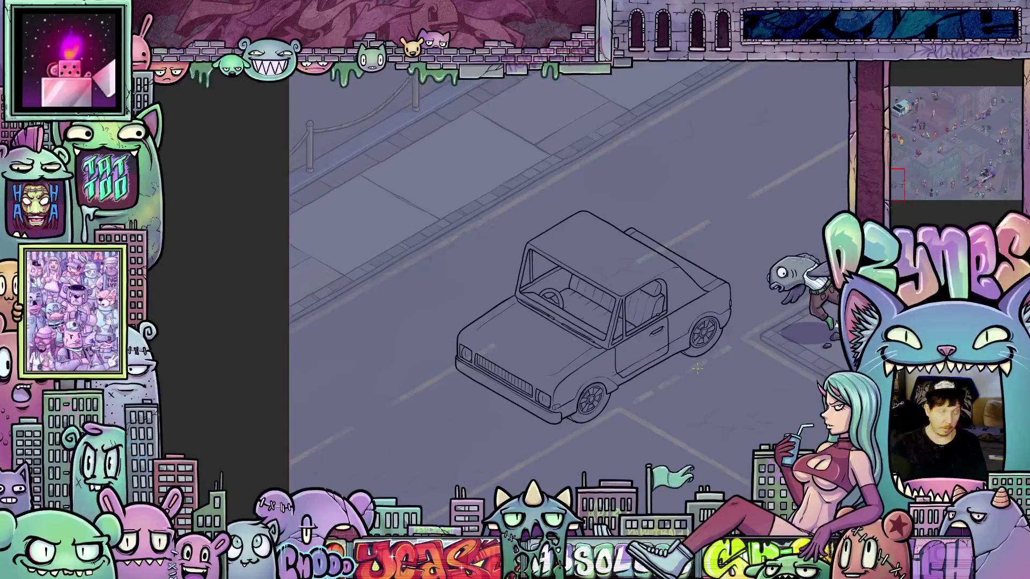
scroll(697, 368, up, 2)
scroll(729, 386, down, 4)
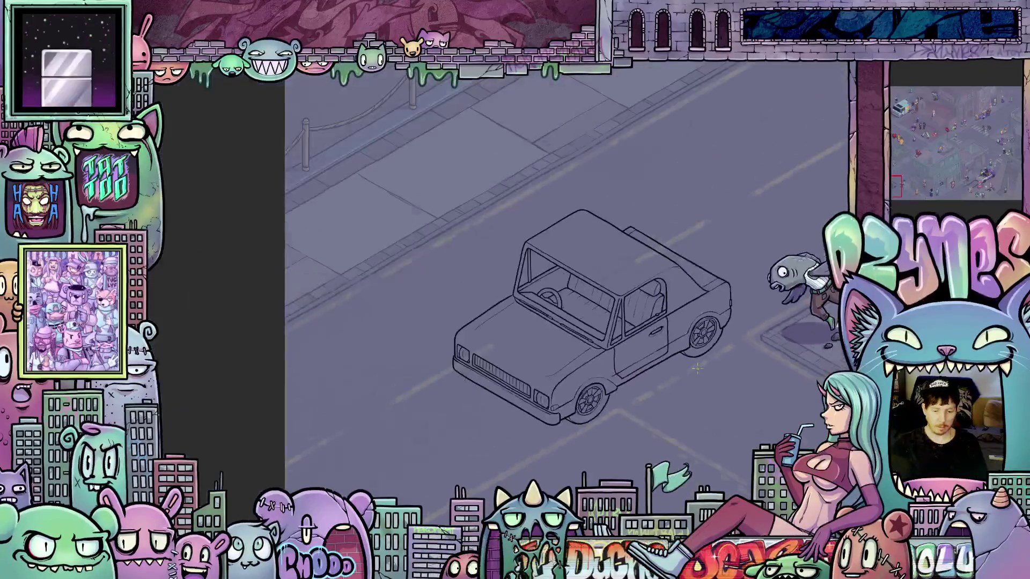
drag(730, 386, 652, 427)
scroll(621, 420, up, 2)
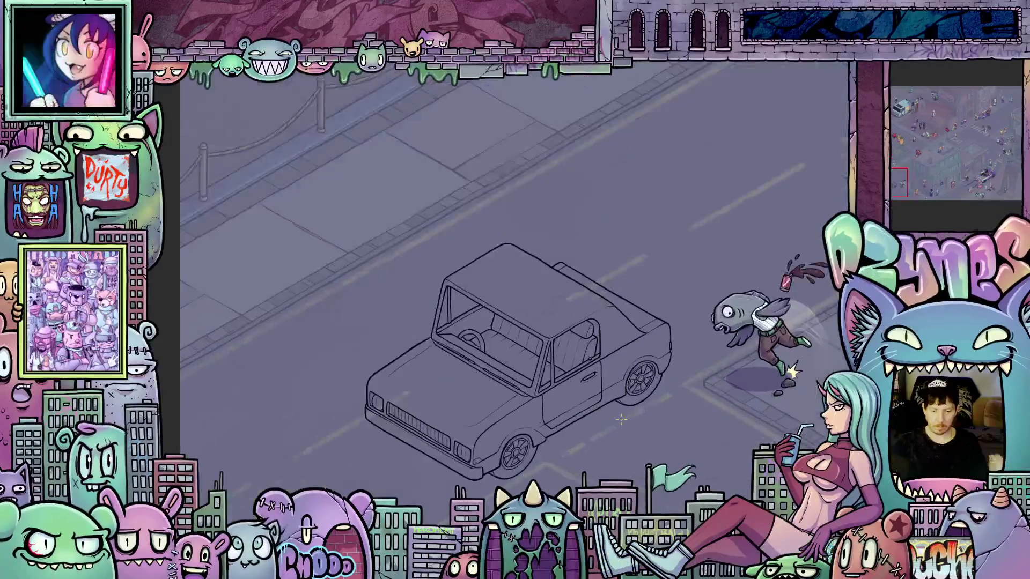
scroll(621, 419, down, 5)
drag(655, 436, 600, 452)
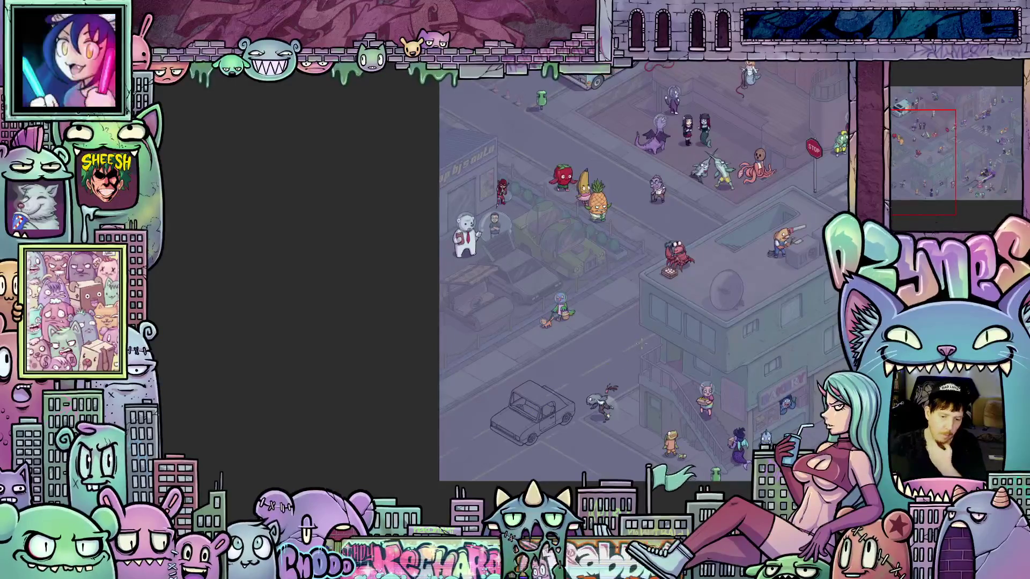
scroll(578, 317, down, 2)
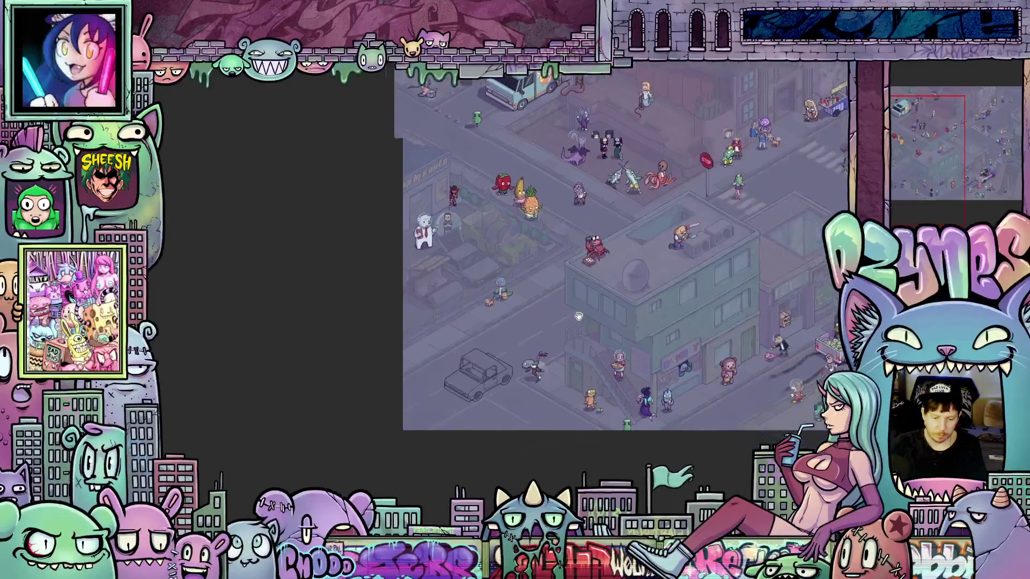
key(Right)
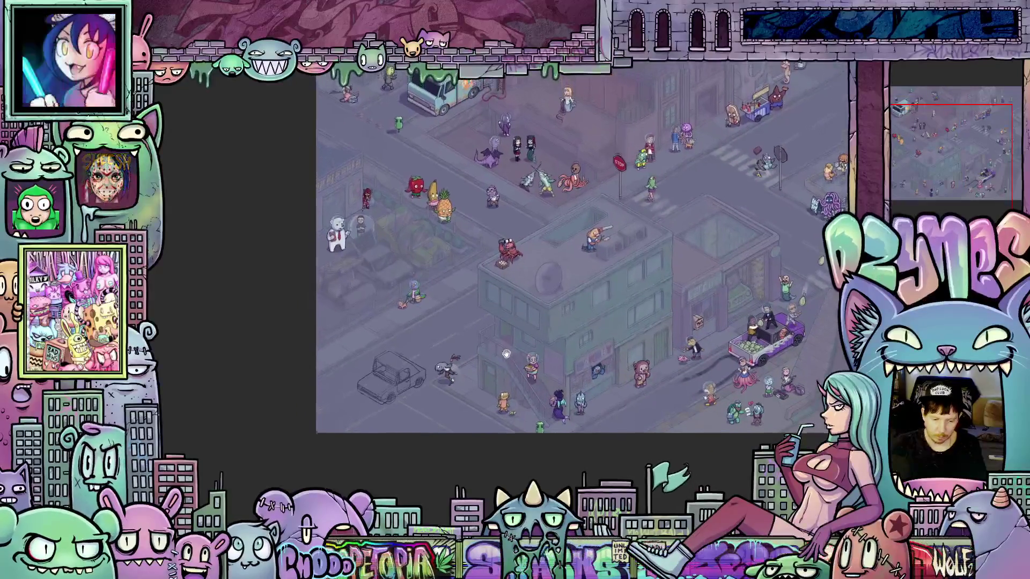
mouse_move(506, 354)
mouse_down()
mouse_move(356, 370)
mouse_move(506, 336)
mouse_up()
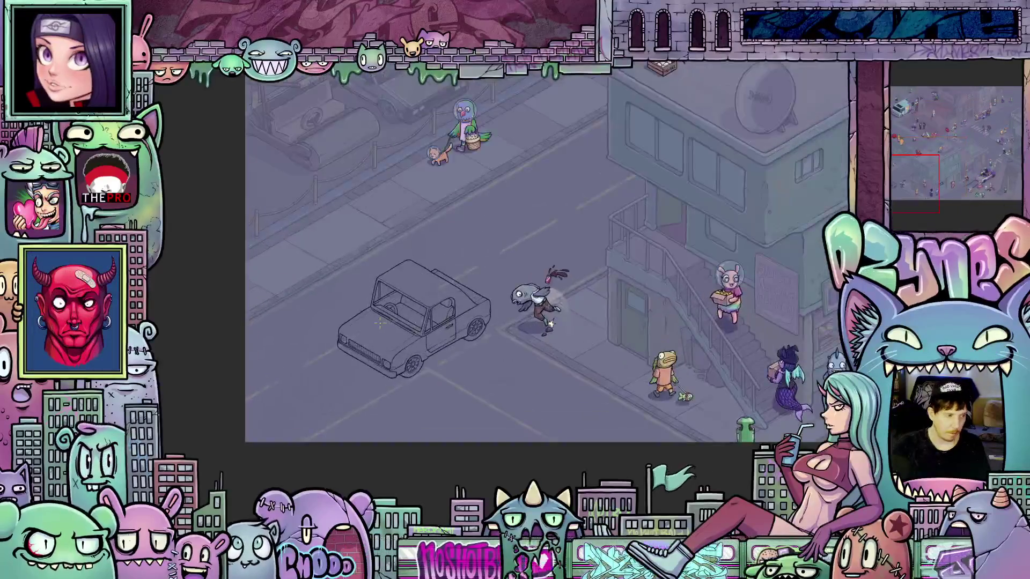
scroll(379, 322, up, 5)
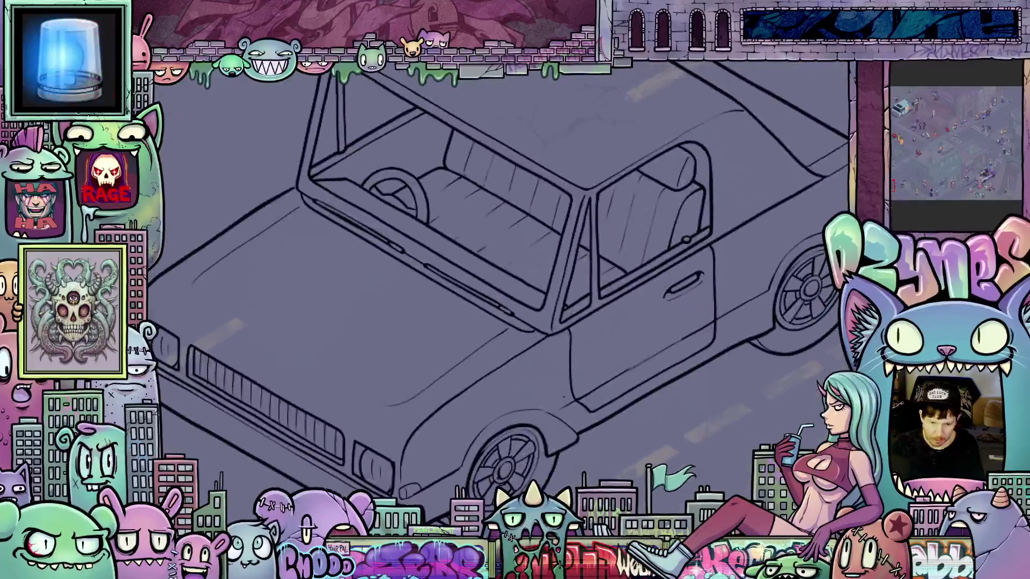
drag(708, 412, 707, 394)
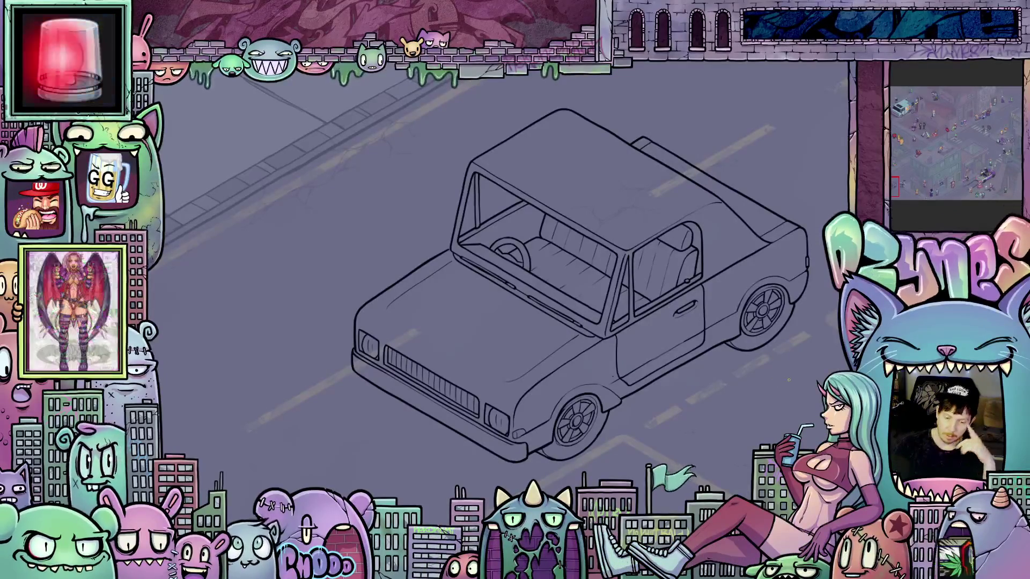
scroll(779, 378, down, 2)
scroll(694, 368, up, 3)
scroll(559, 209, up, 2)
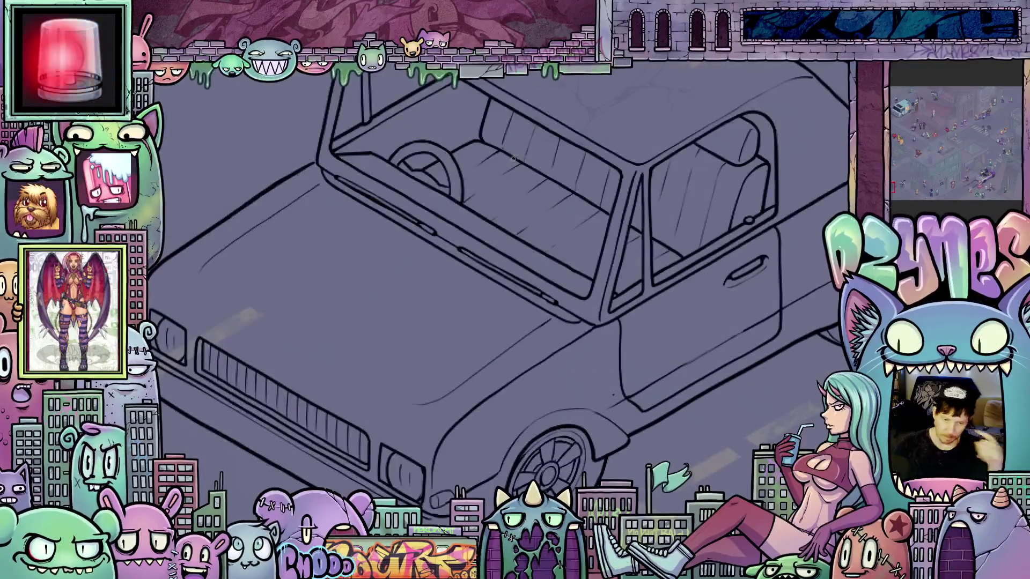
scroll(559, 209, down, 2)
scroll(545, 210, down, 2)
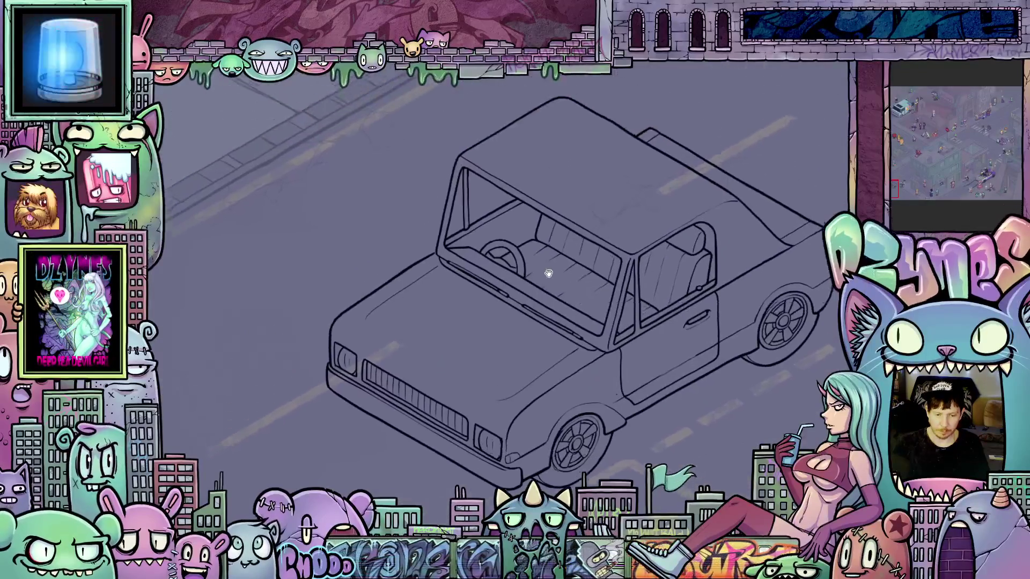
drag(547, 269, 593, 391)
scroll(616, 343, down, 2)
scroll(643, 293, down, 2)
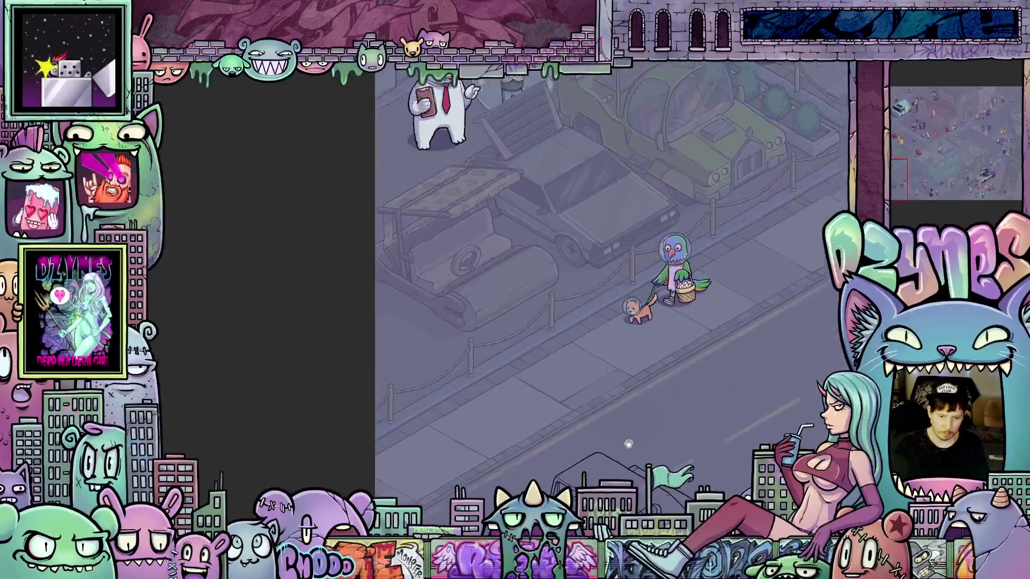
scroll(641, 434, up, 3)
scroll(641, 449, down, 2)
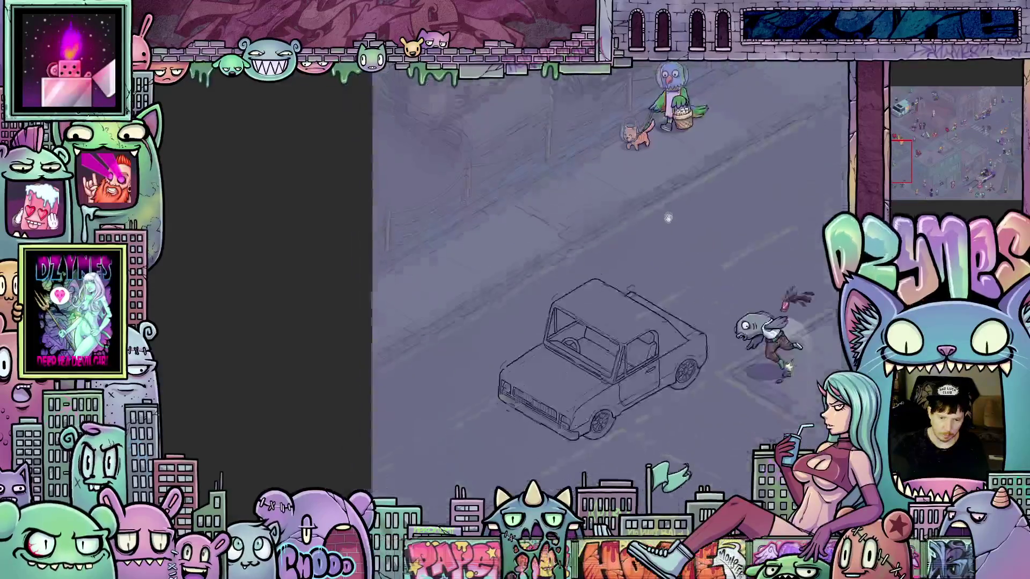
scroll(582, 305, up, 5)
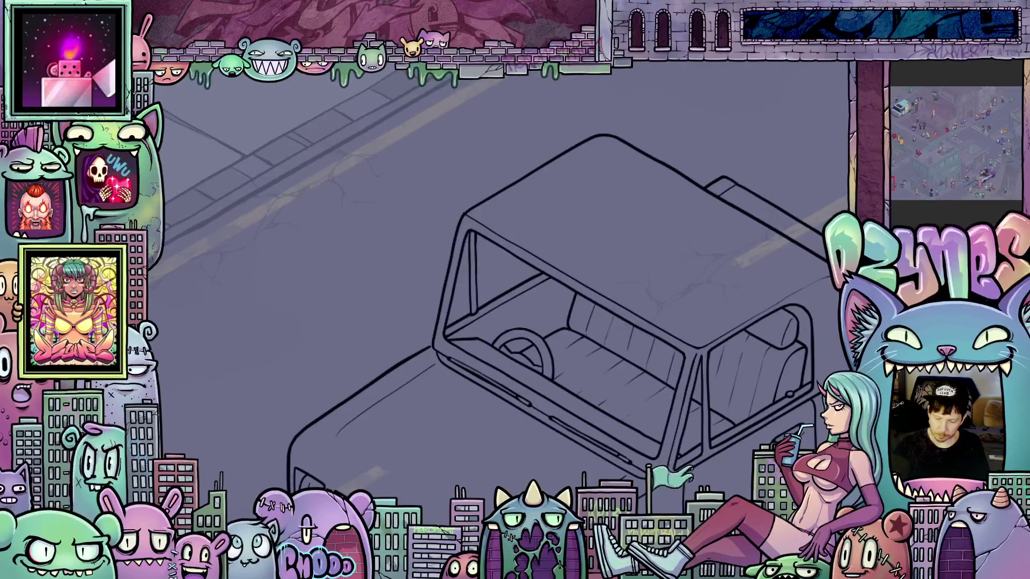
Sketch a red guide line across the truck's cab.
mouse_move(637, 246)
mouse_down()
mouse_move(642, 256)
mouse_move(602, 273)
mouse_move(615, 272)
mouse_up()
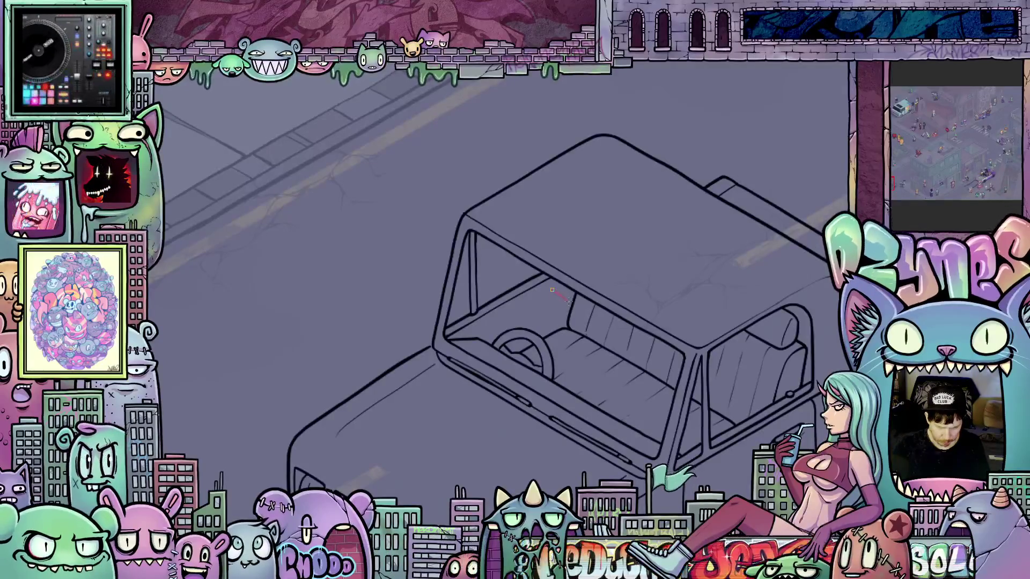
drag(571, 303, 590, 312)
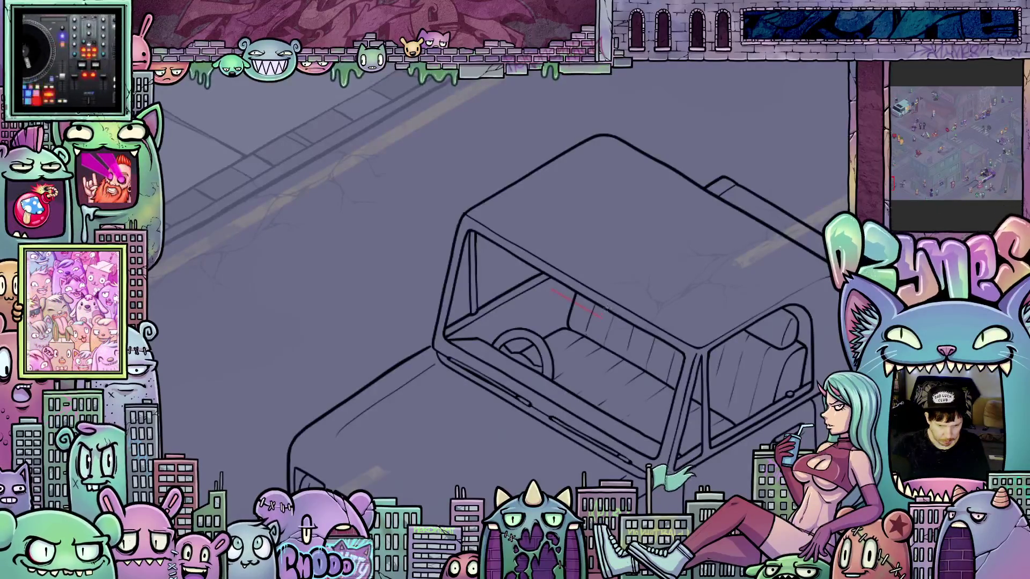
scroll(605, 308, up, 3)
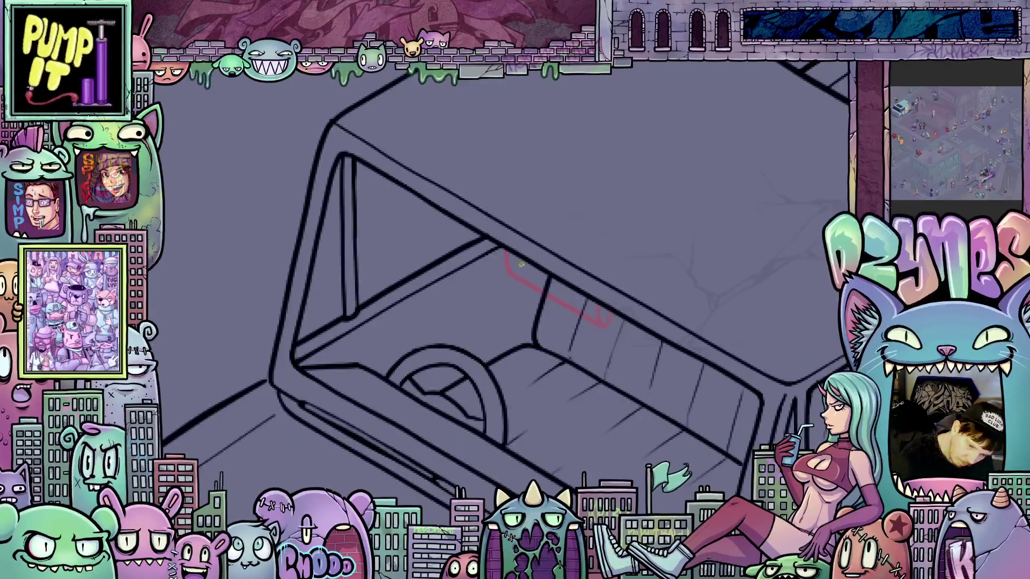
scroll(697, 458, down, 3)
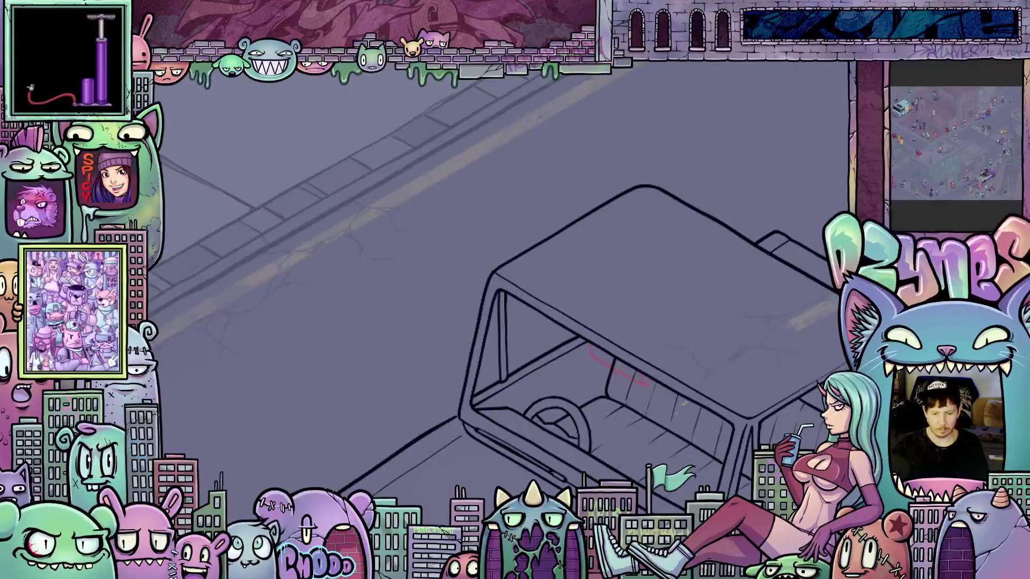
Sketch a red side mirror loop at the front of the driver's door.
mouse_move(725, 537)
mouse_down()
mouse_move(592, 355)
mouse_move(602, 363)
mouse_up()
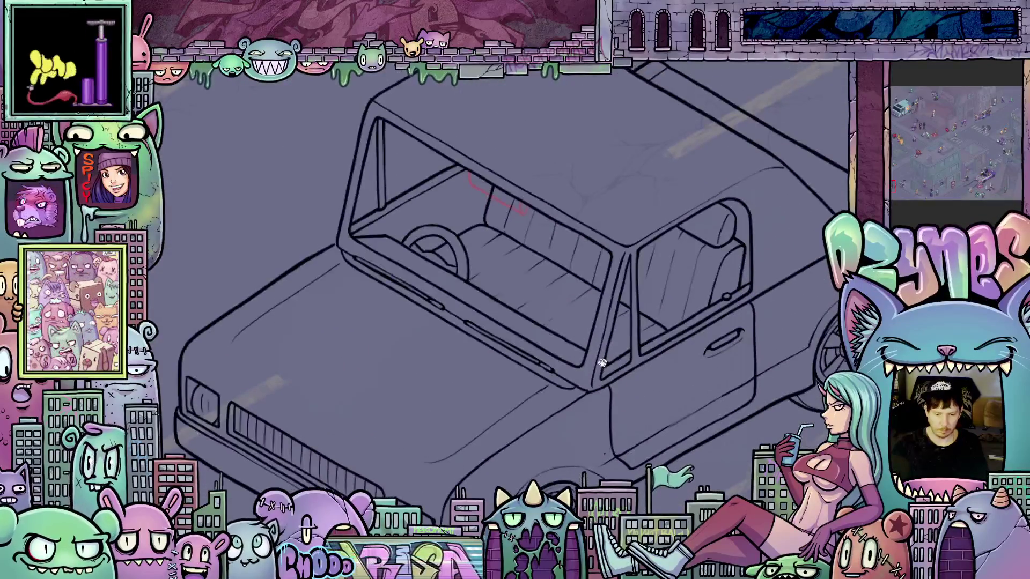
scroll(636, 407, up, 2)
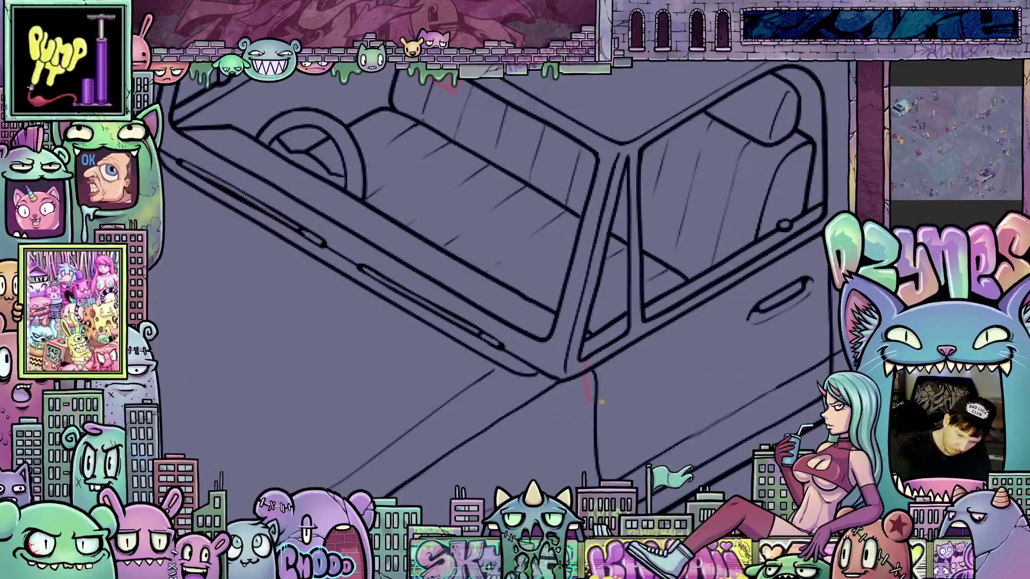
mouse_move(598, 403)
mouse_down()
mouse_move(641, 360)
mouse_move(636, 351)
mouse_up()
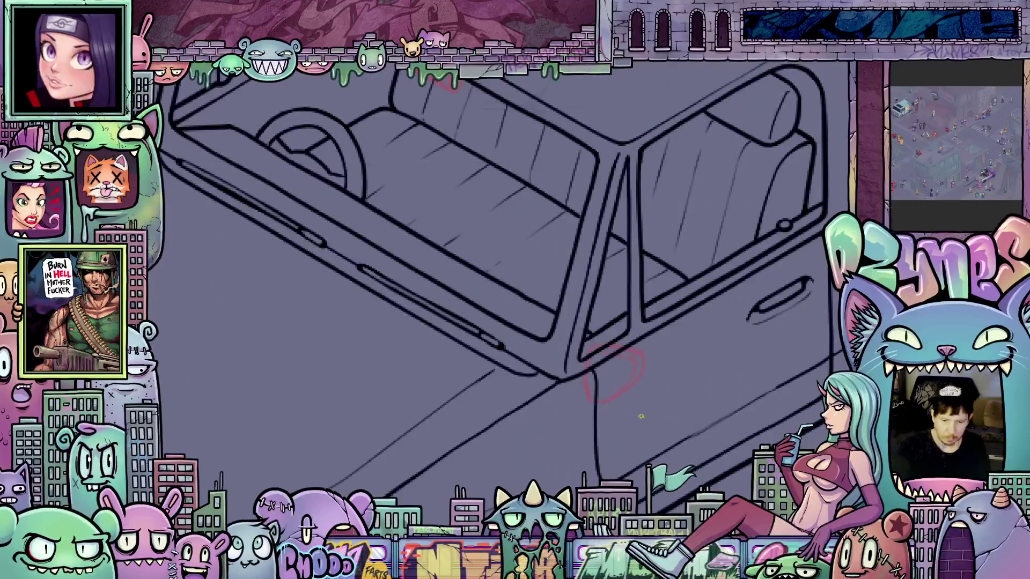
Draw a red sketch stroke down the windshield pillar, rotating and panning the canvas around it.
drag(645, 410, 572, 424)
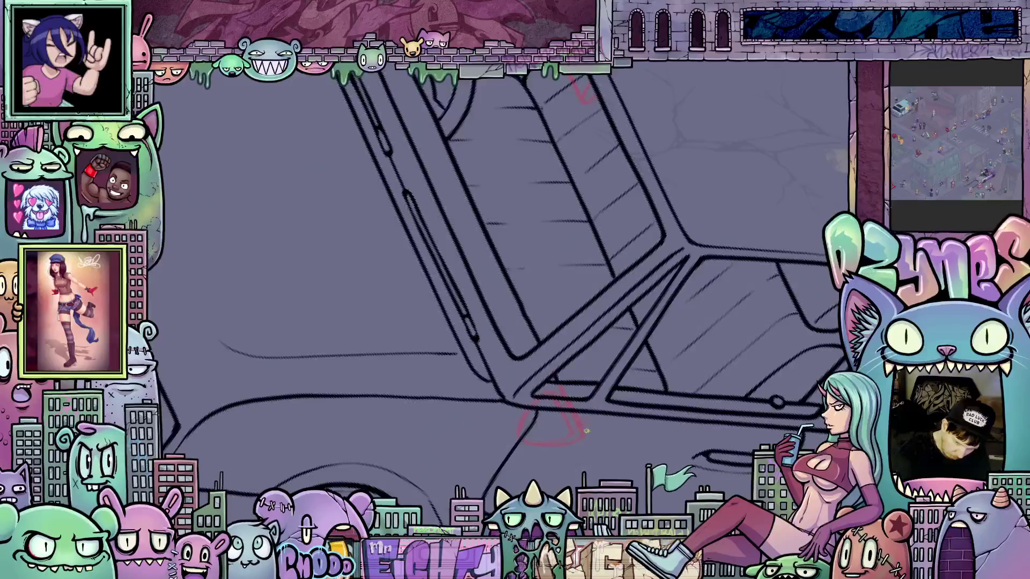
mouse_move(580, 418)
mouse_down()
mouse_move(730, 418)
mouse_move(744, 407)
mouse_up()
mouse_move(524, 394)
mouse_down()
mouse_move(665, 428)
mouse_move(590, 419)
mouse_move(789, 400)
mouse_move(704, 392)
mouse_move(490, 299)
mouse_up()
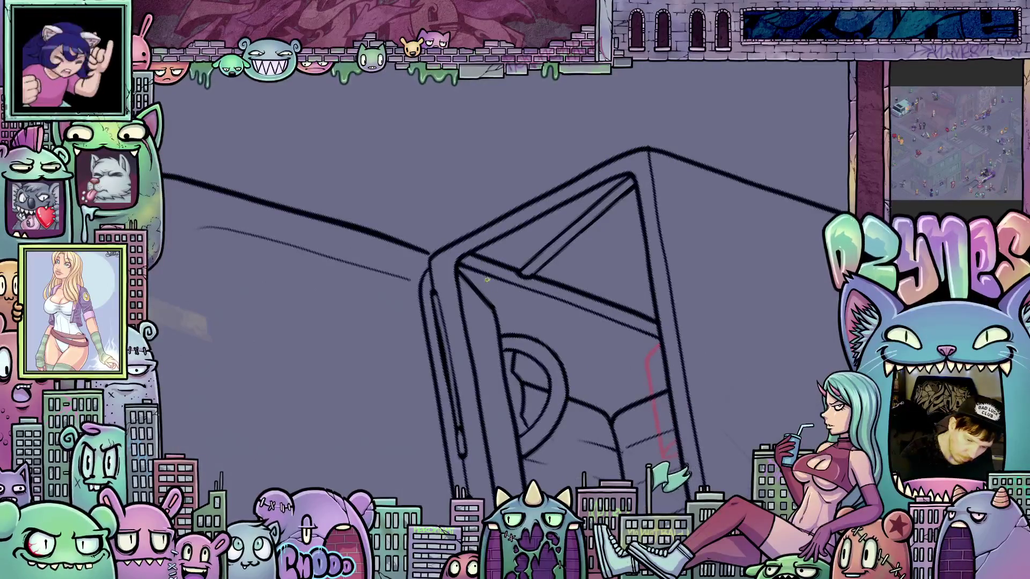
drag(475, 215, 496, 314)
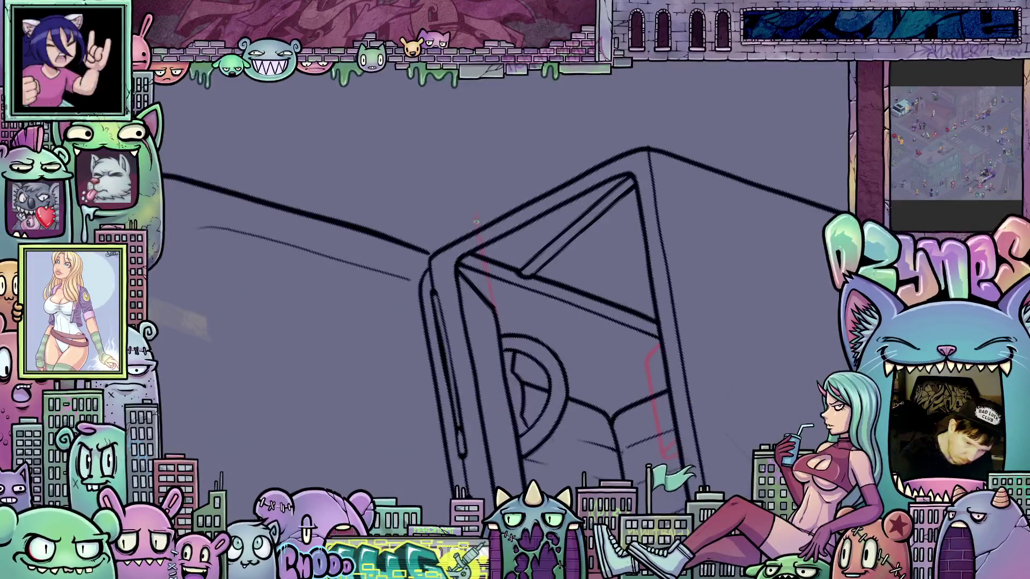
drag(575, 318, 593, 199)
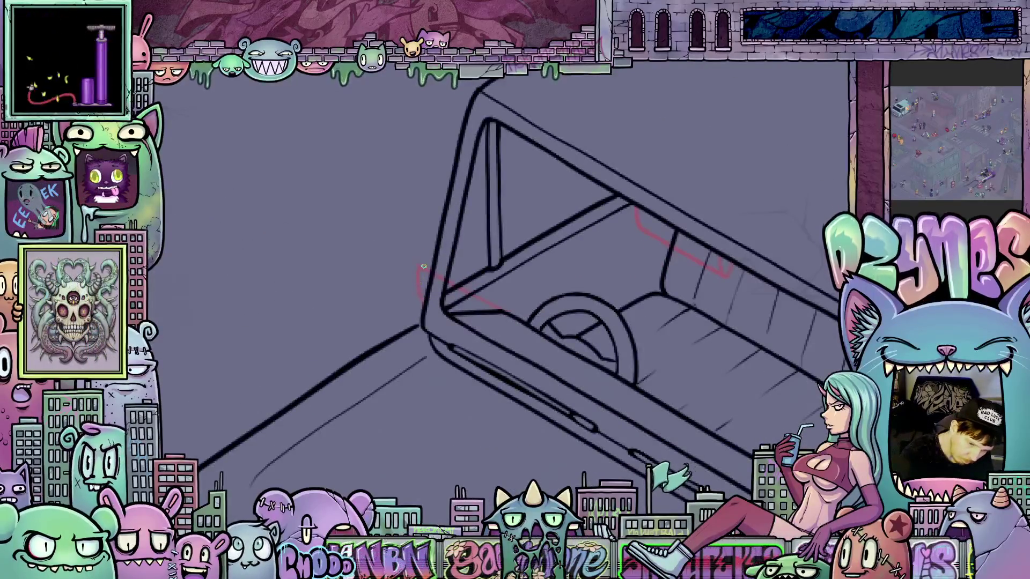
drag(418, 268, 324, 177)
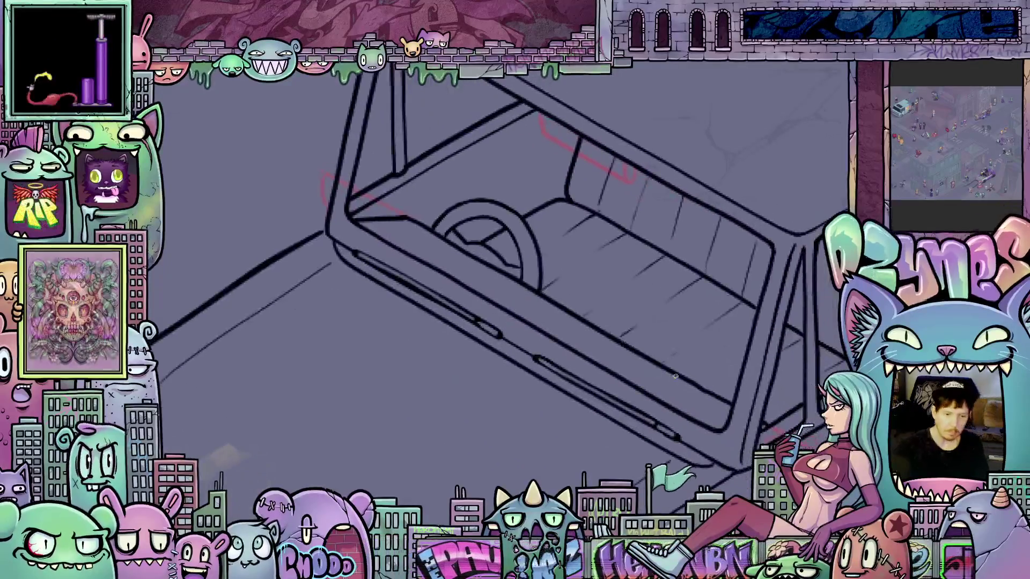
mouse_move(674, 376)
mouse_down()
mouse_move(641, 450)
mouse_move(734, 386)
mouse_move(588, 400)
mouse_move(604, 362)
mouse_up()
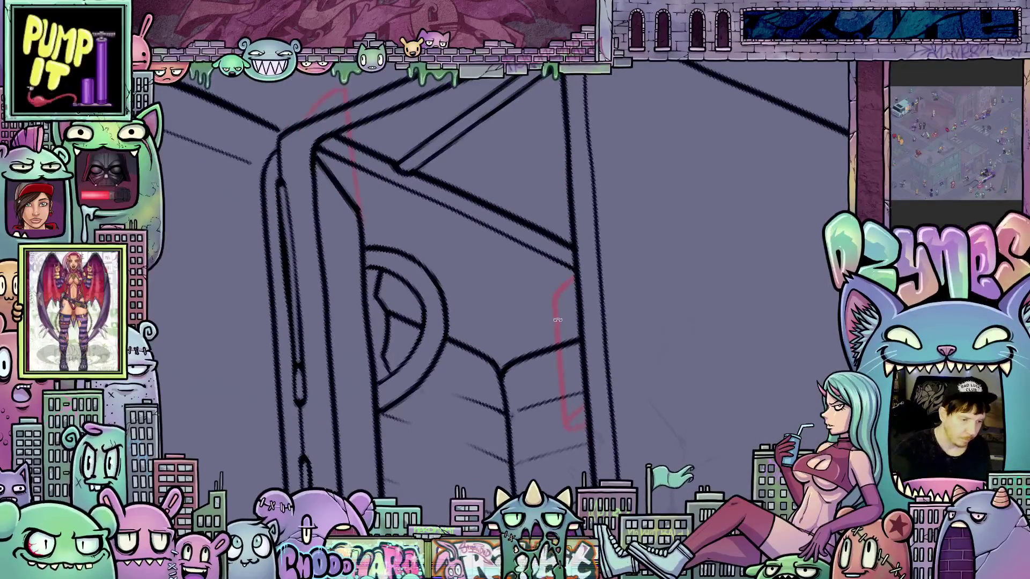
Ink a black line over the red pillar guide and undo the stray curve stroke.
mouse_move(558, 289)
mouse_down()
mouse_move(568, 434)
mouse_move(564, 285)
mouse_move(575, 279)
mouse_up()
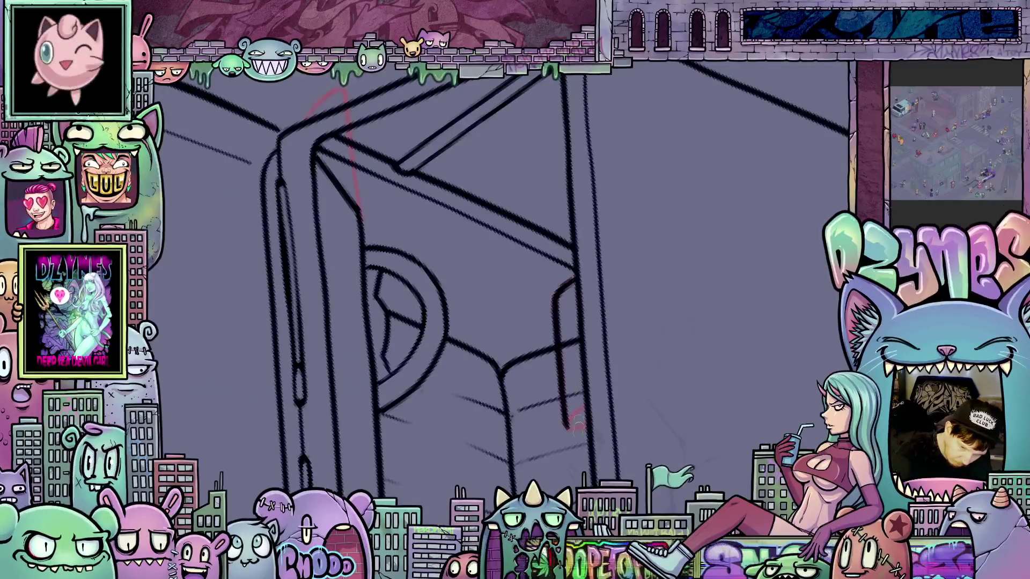
mouse_move(569, 427)
mouse_down()
mouse_move(588, 421)
mouse_move(588, 408)
mouse_up()
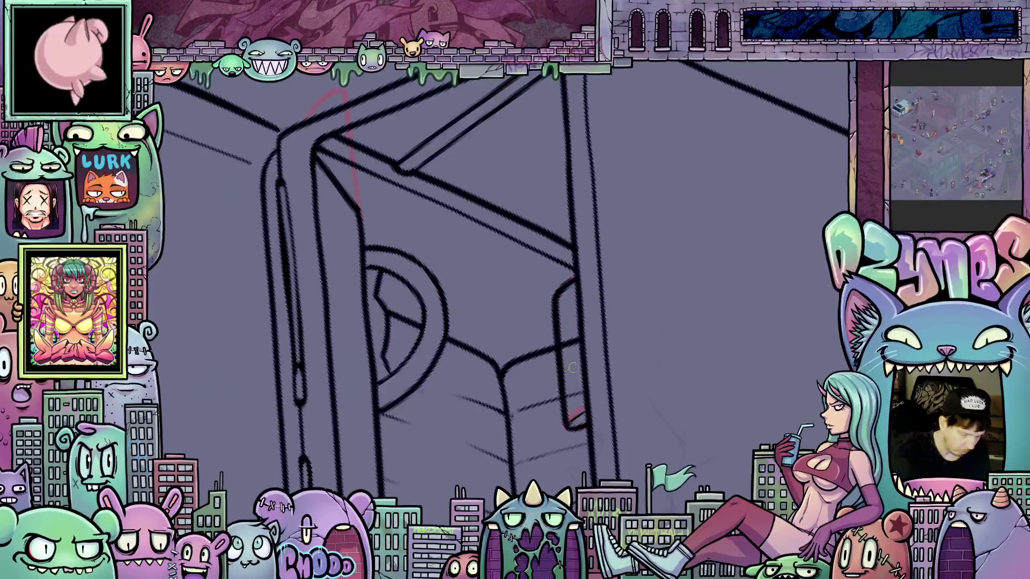
key(ctrl+z)
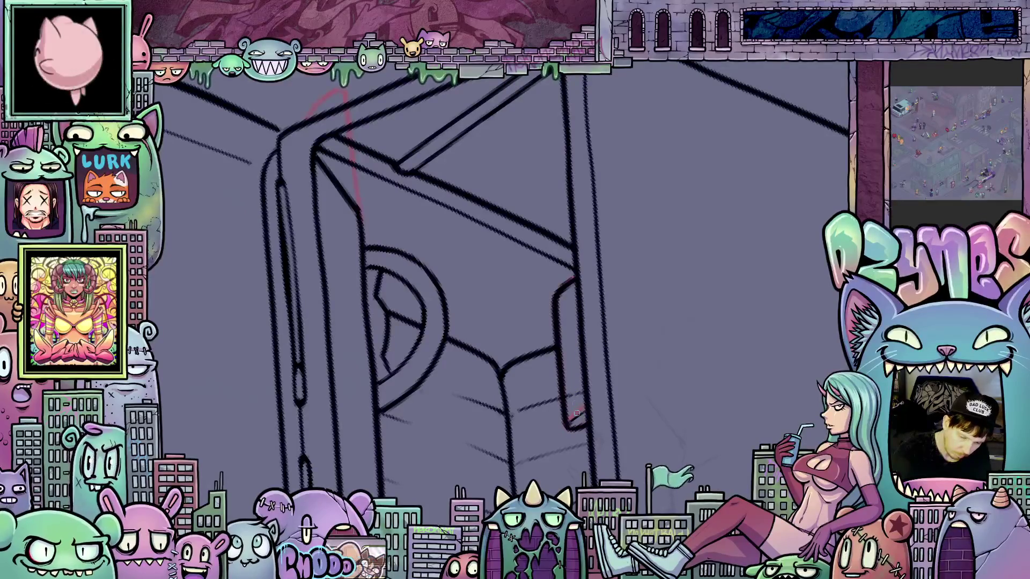
drag(574, 369, 592, 385)
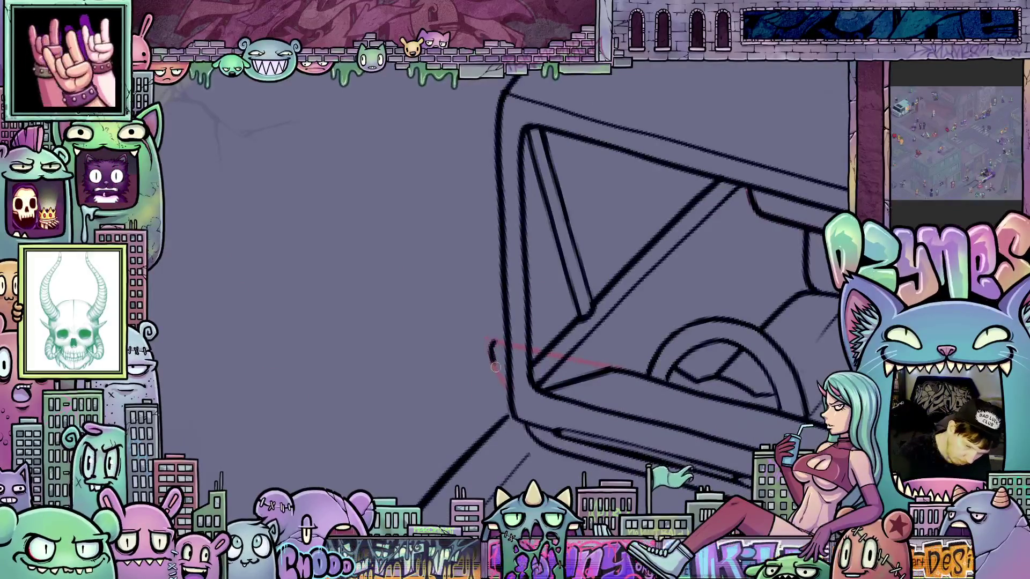
Ink the windshield pillar line and the side mirror's edge and curved outline in black.
mouse_move(507, 389)
mouse_down()
mouse_move(723, 442)
mouse_move(461, 328)
mouse_move(482, 376)
mouse_move(563, 426)
mouse_move(638, 147)
mouse_up()
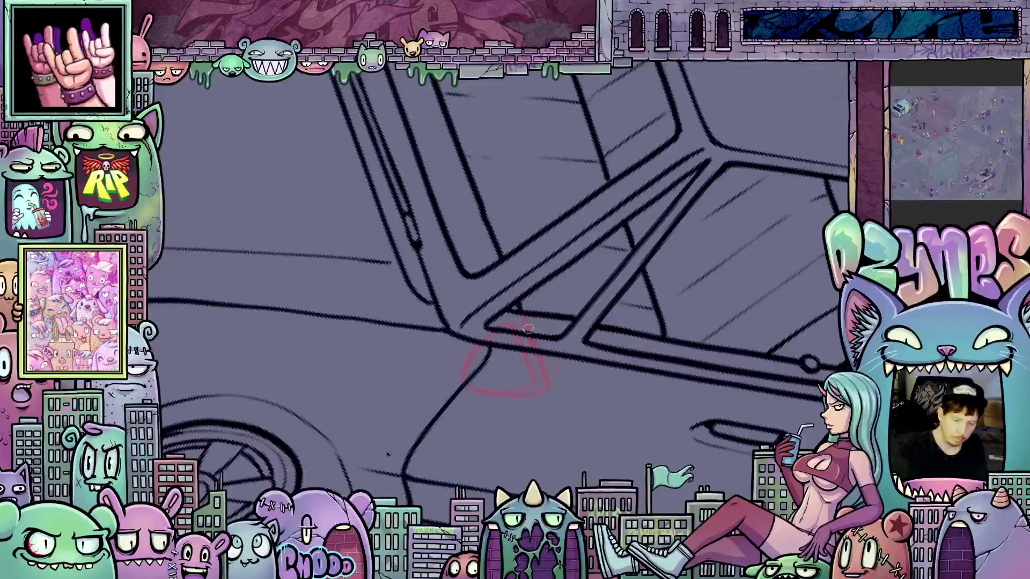
drag(528, 329, 529, 288)
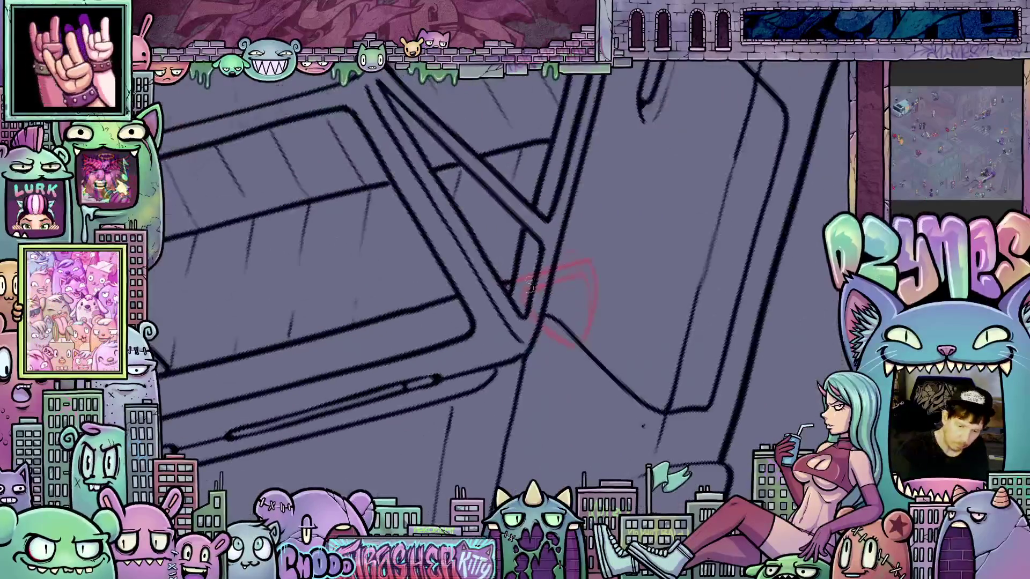
mouse_move(734, 308)
mouse_down()
mouse_move(526, 316)
mouse_move(537, 376)
mouse_up()
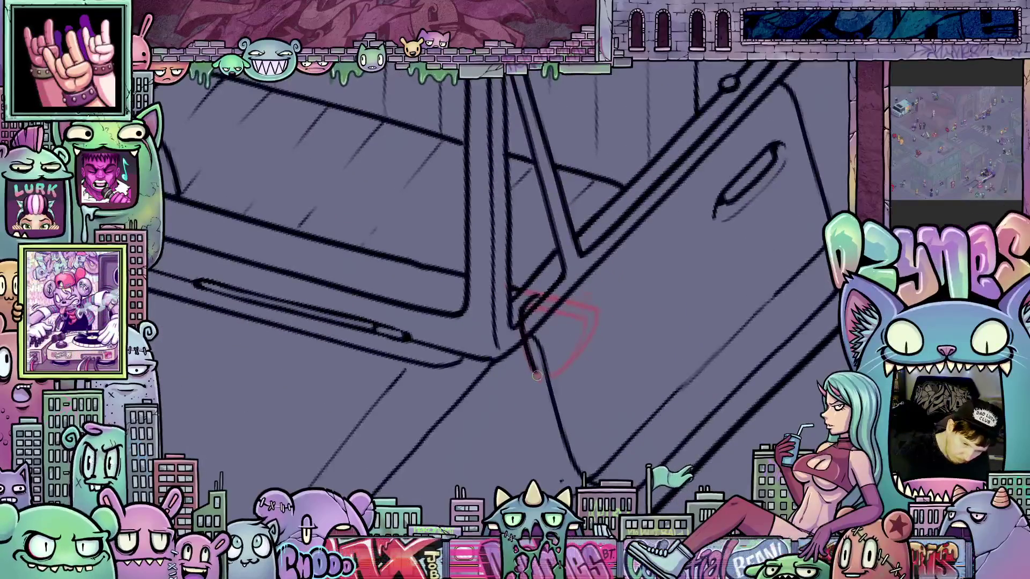
mouse_move(519, 335)
mouse_down()
mouse_move(533, 371)
mouse_move(563, 367)
mouse_move(585, 316)
mouse_up()
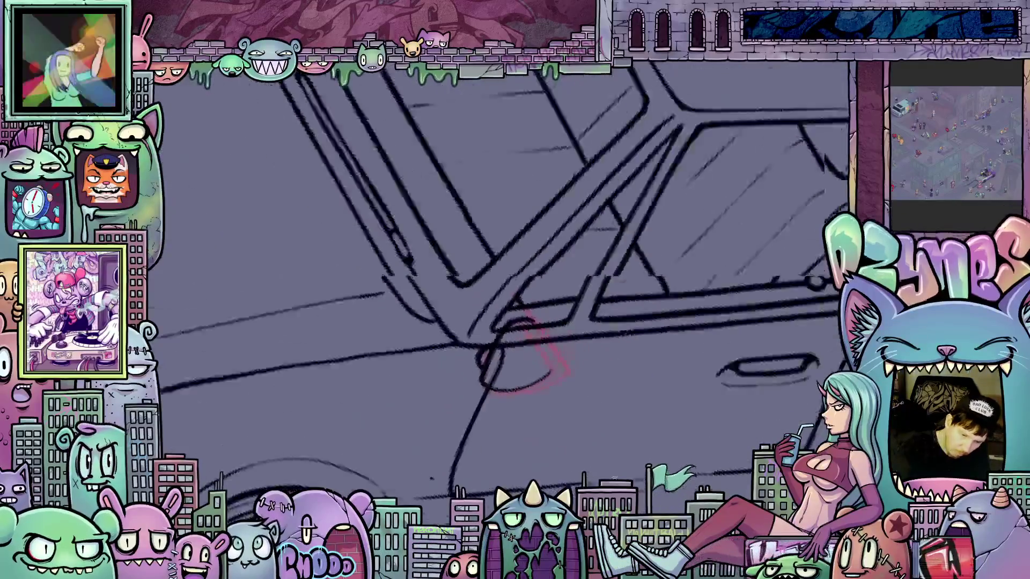
mouse_move(518, 387)
mouse_down()
mouse_move(513, 330)
mouse_move(533, 394)
mouse_move(582, 343)
mouse_move(598, 311)
mouse_move(592, 292)
mouse_move(529, 341)
mouse_up()
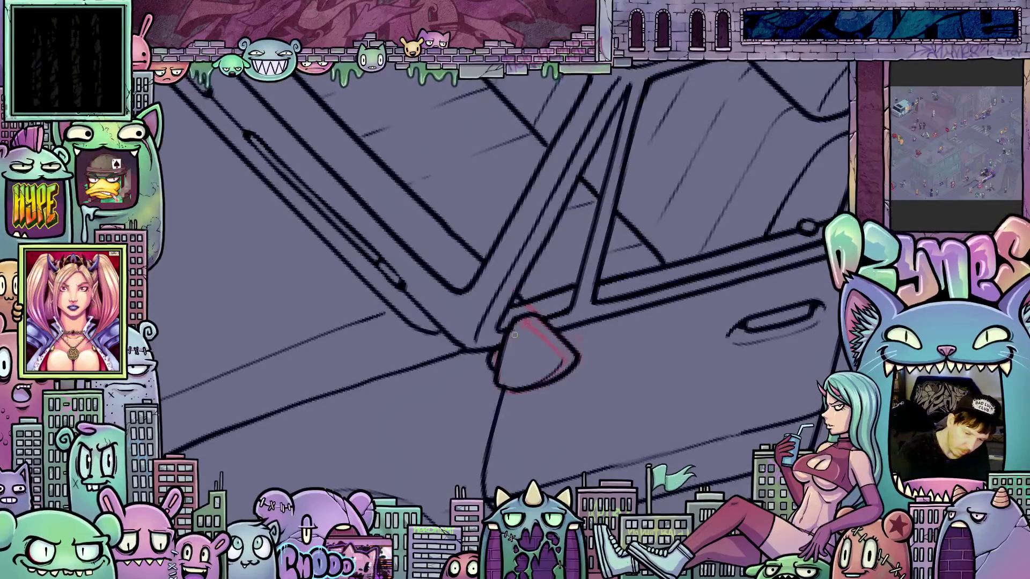
drag(669, 326, 499, 382)
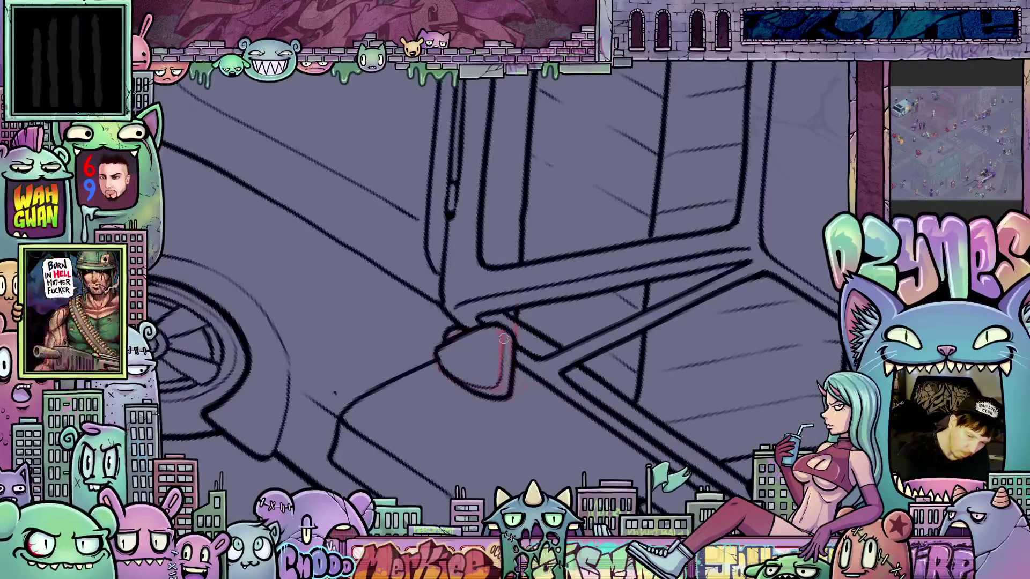
mouse_move(504, 344)
mouse_down()
mouse_move(678, 285)
mouse_move(695, 408)
mouse_move(664, 362)
mouse_up()
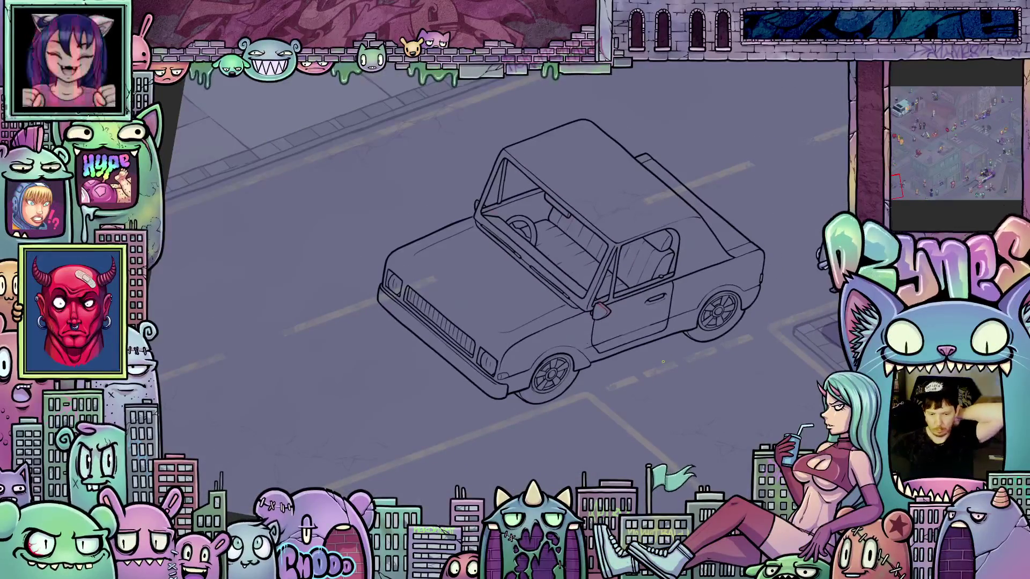
Rotate the truck view, then fit the whole city illustration in the window.
mouse_move(643, 363)
mouse_down()
mouse_move(701, 370)
mouse_move(705, 359)
mouse_up()
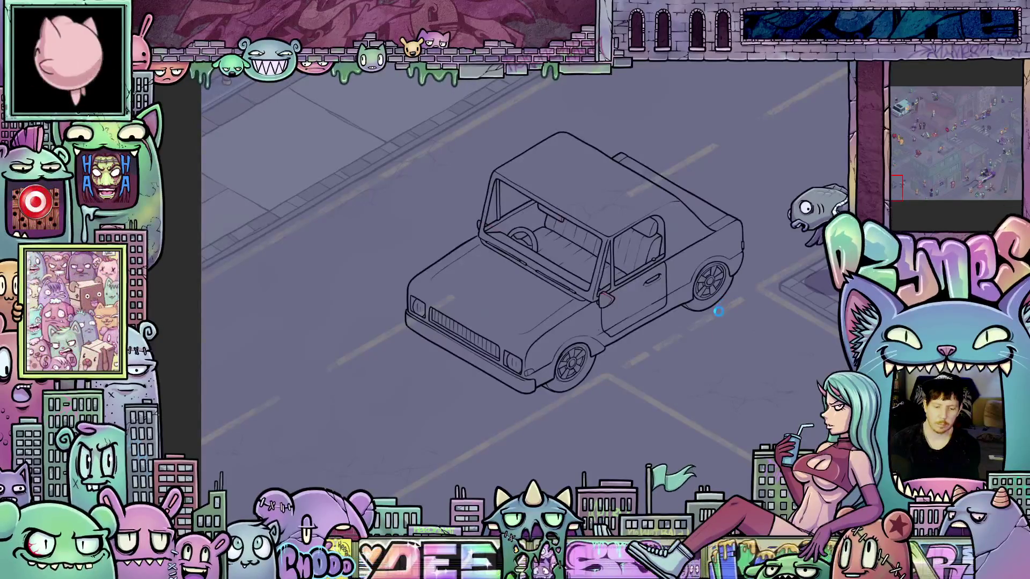
key(ctrl+0)
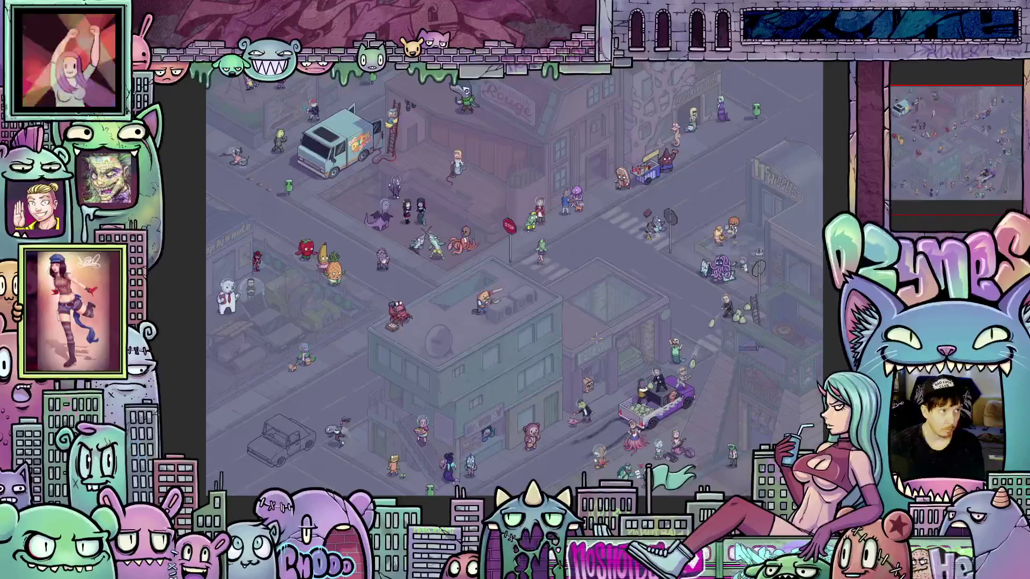
Zoom in and out across the city illustration to review the inked truck.
scroll(369, 346, up, 2)
scroll(369, 346, up, 3)
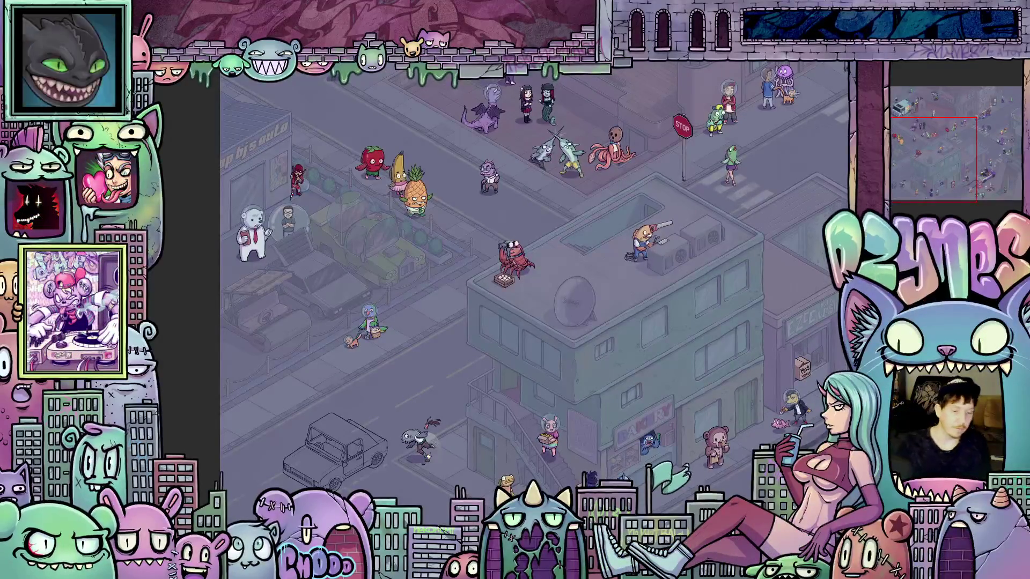
scroll(568, 335, down, 5)
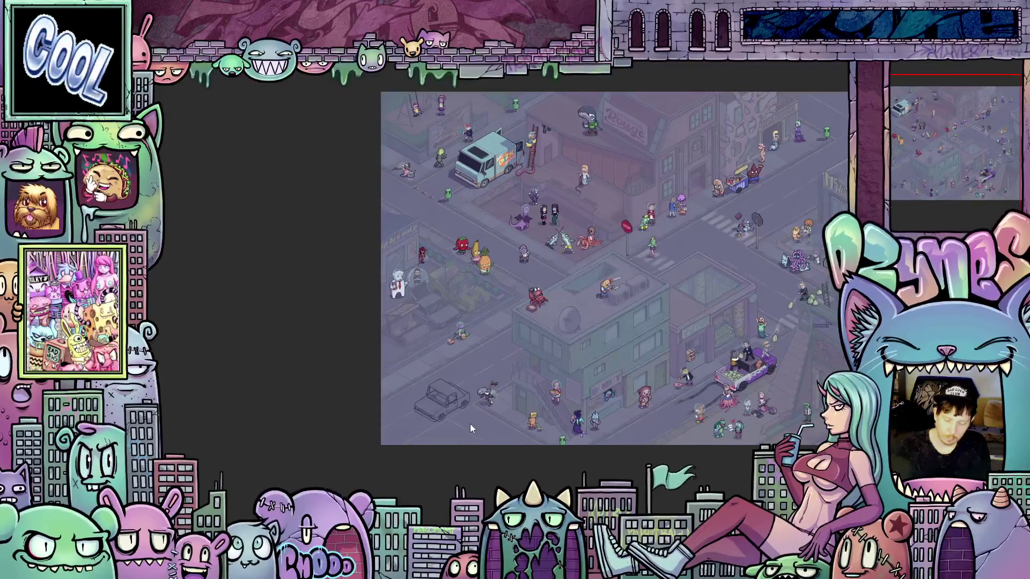
scroll(416, 411, up, 5)
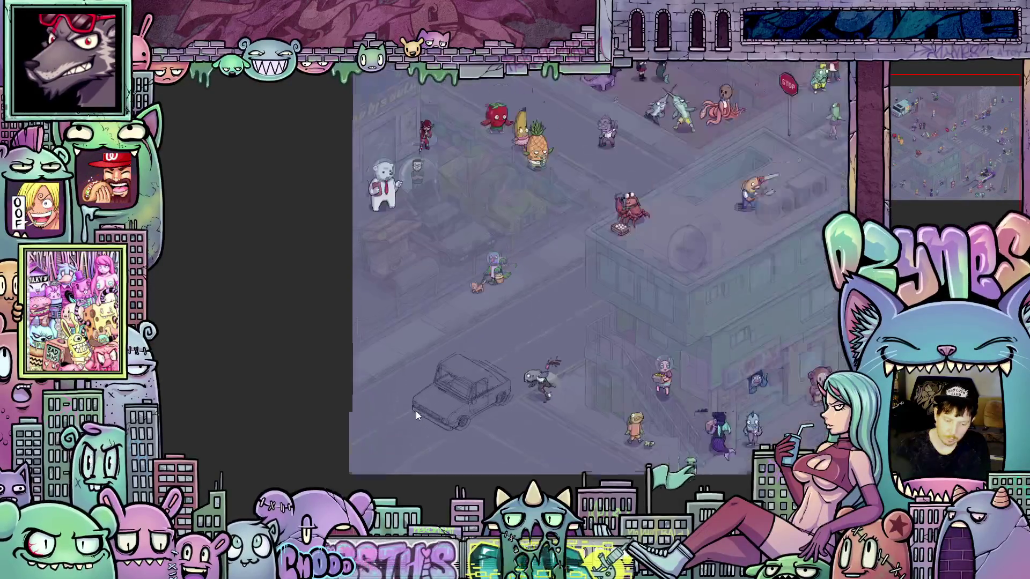
scroll(419, 402, up, 3)
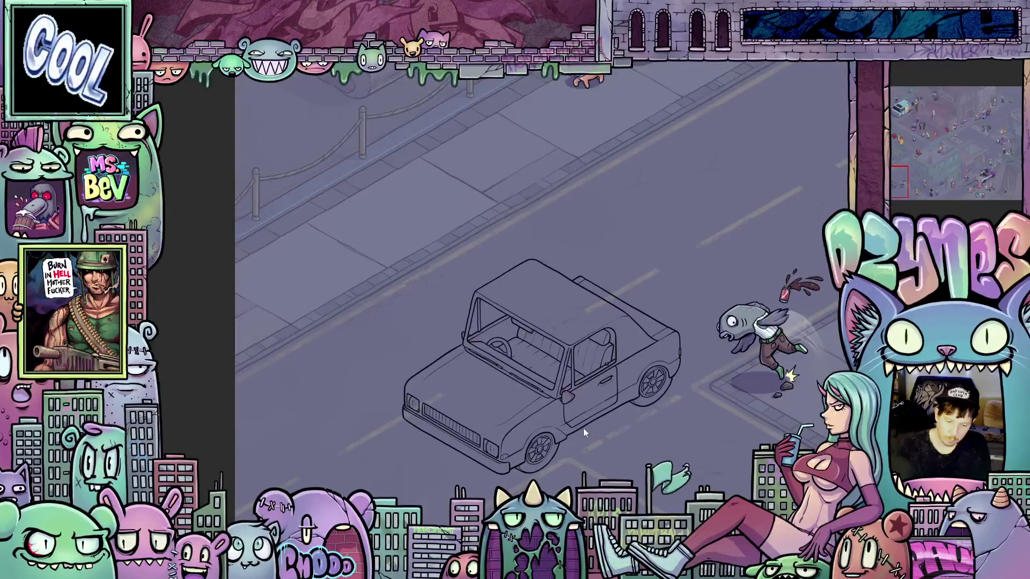
scroll(612, 432, down, 2)
scroll(612, 427, down, 3)
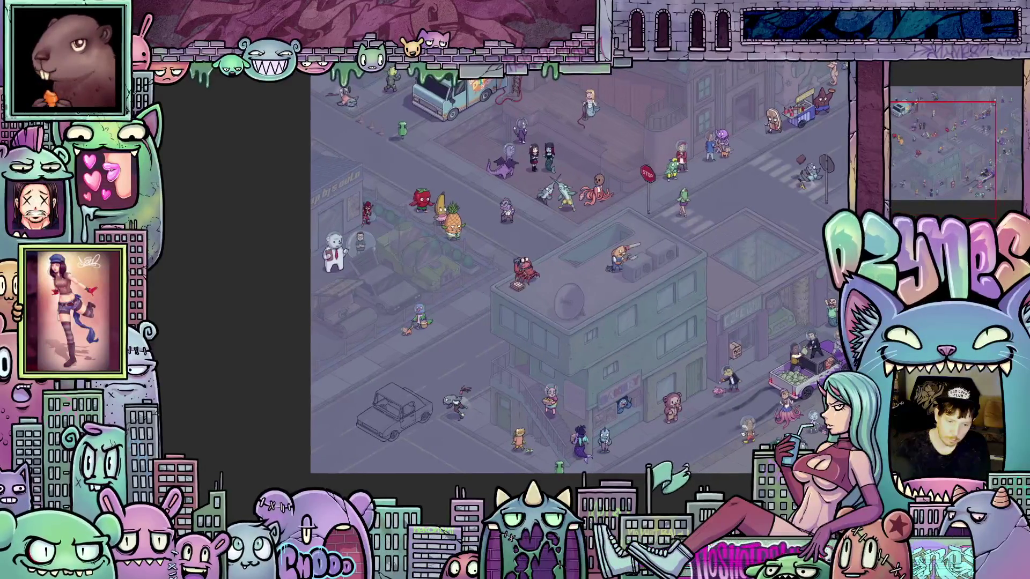
scroll(536, 354, up, 5)
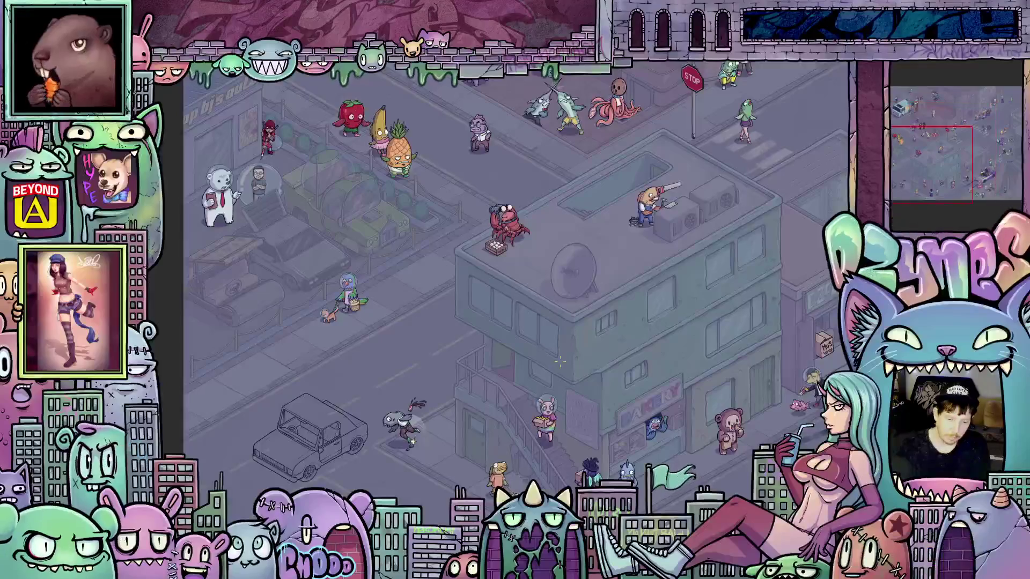
scroll(560, 363, down, 5)
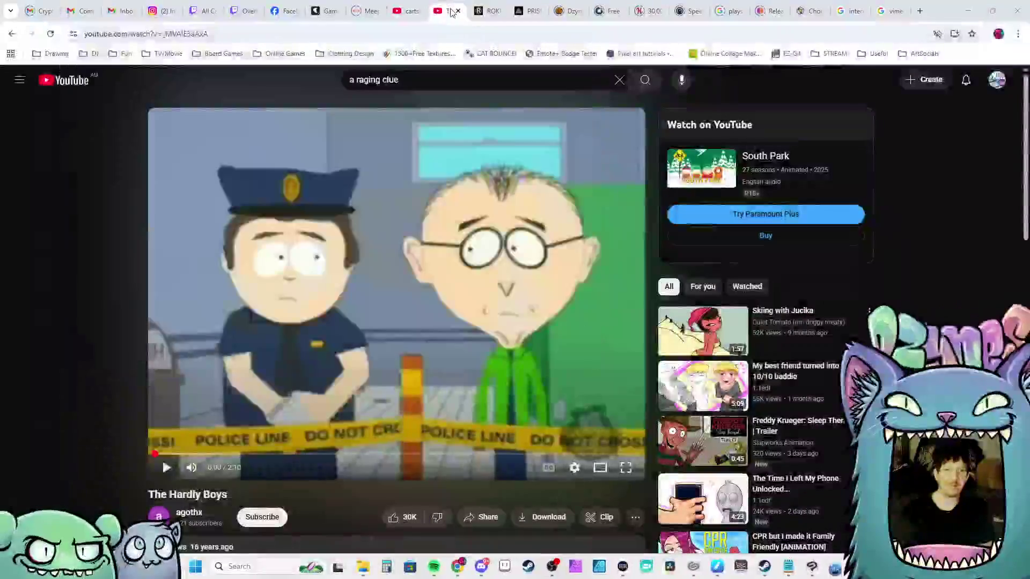
Unmute the YouTube site, play The Hardly Boys video fullscreen, and later pause it.
right_click(448, 12)
click(483, 139)
double_click(420, 304)
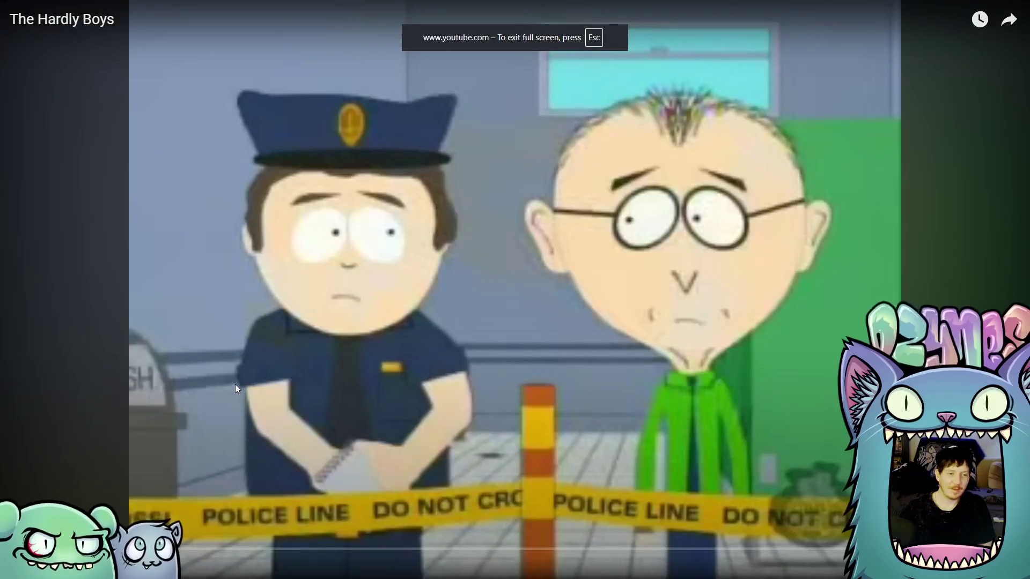
key(space)
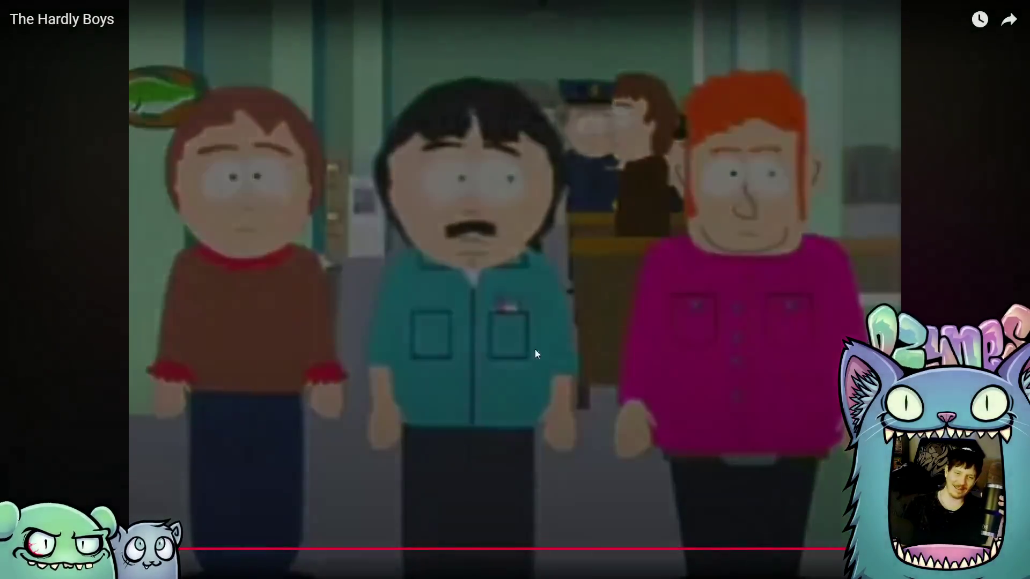
click(510, 349)
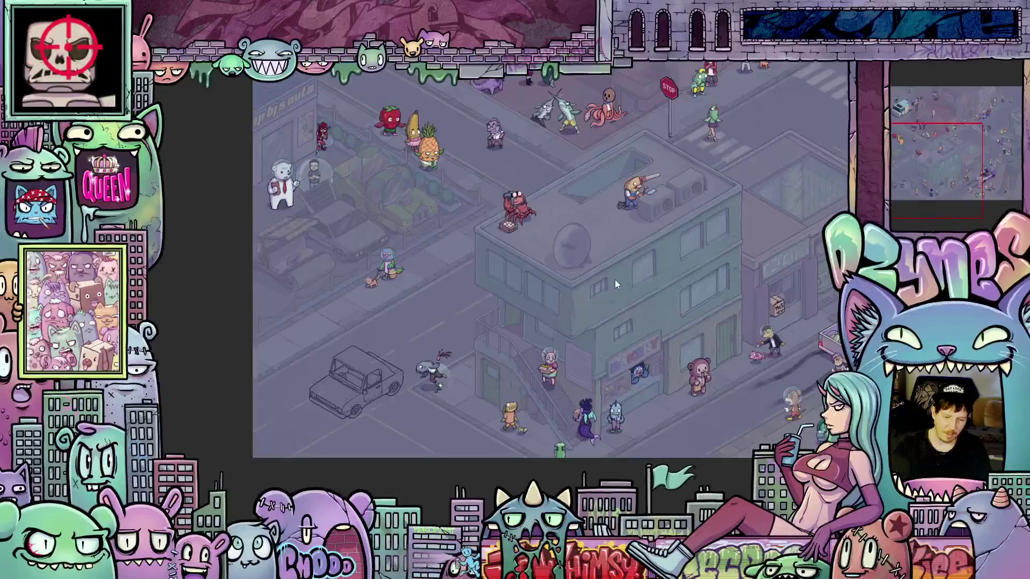
Zoom in and out around the pickup truck, then pan the street so the truck sits further left.
scroll(643, 303, down, 2)
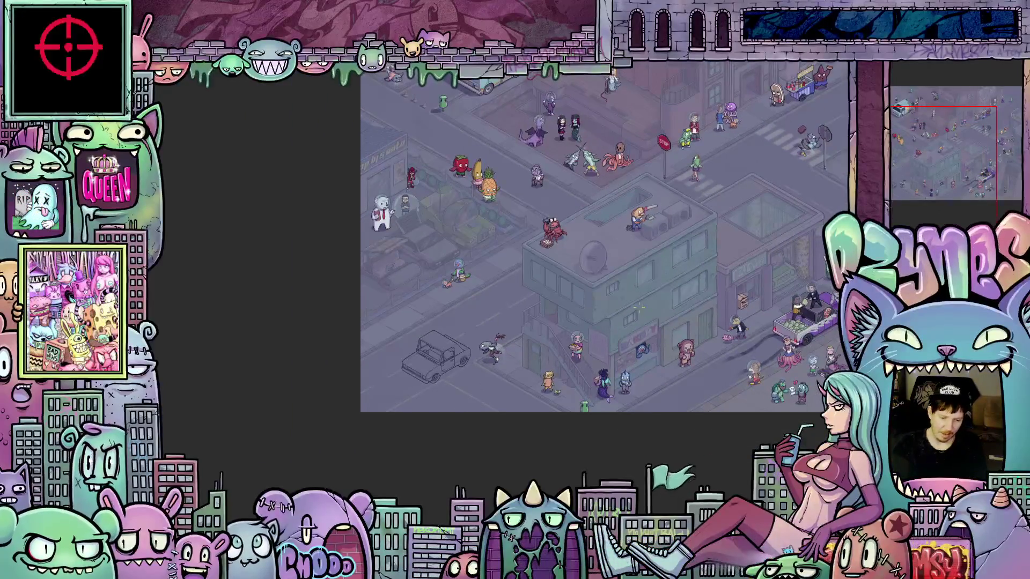
scroll(643, 303, down, 1)
scroll(692, 276, up, 3)
scroll(692, 276, down, 2)
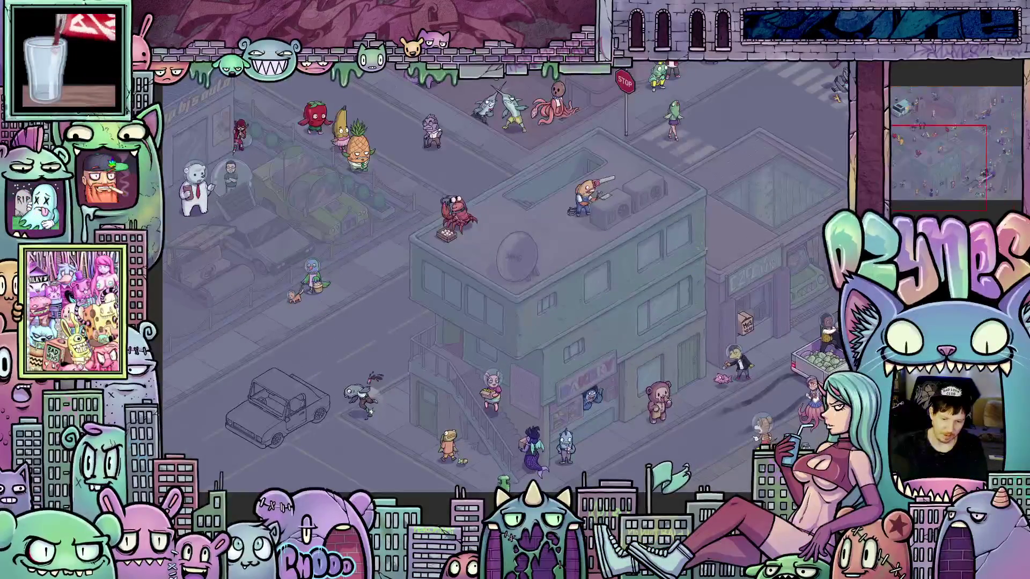
scroll(710, 234, down, 2)
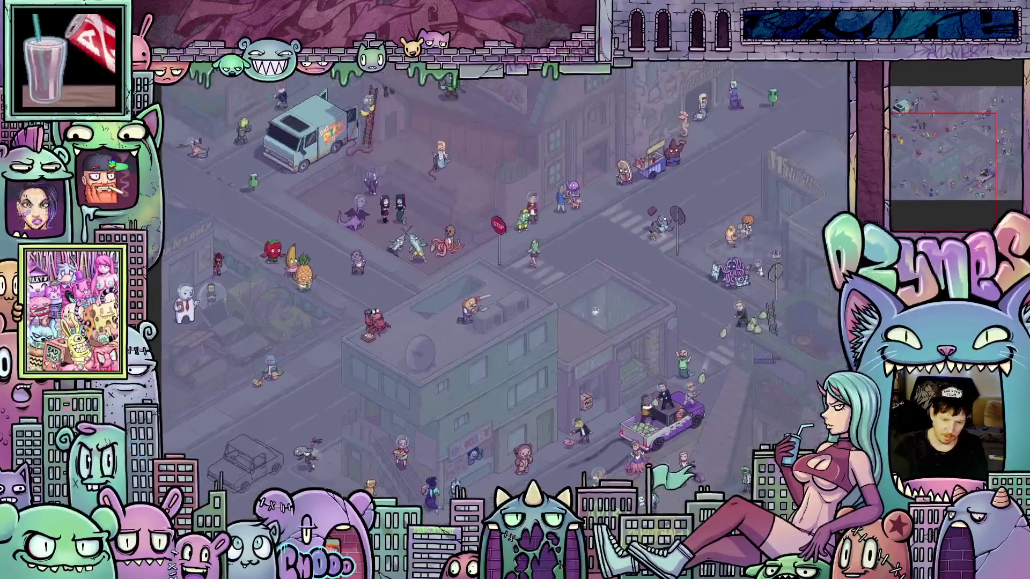
scroll(516, 263, up, 3)
scroll(515, 263, down, 1)
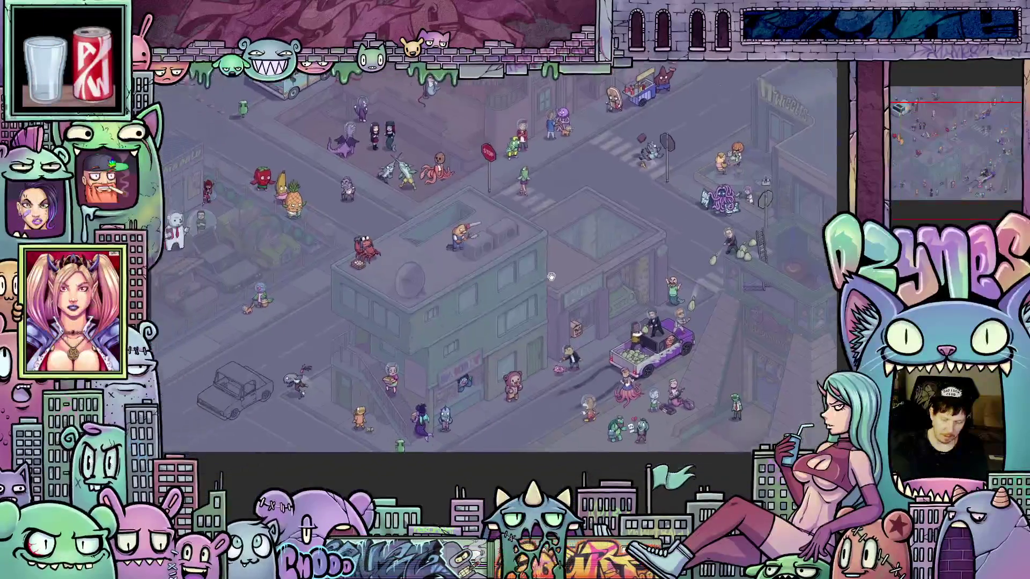
scroll(582, 326, up, 3)
scroll(583, 326, up, 1)
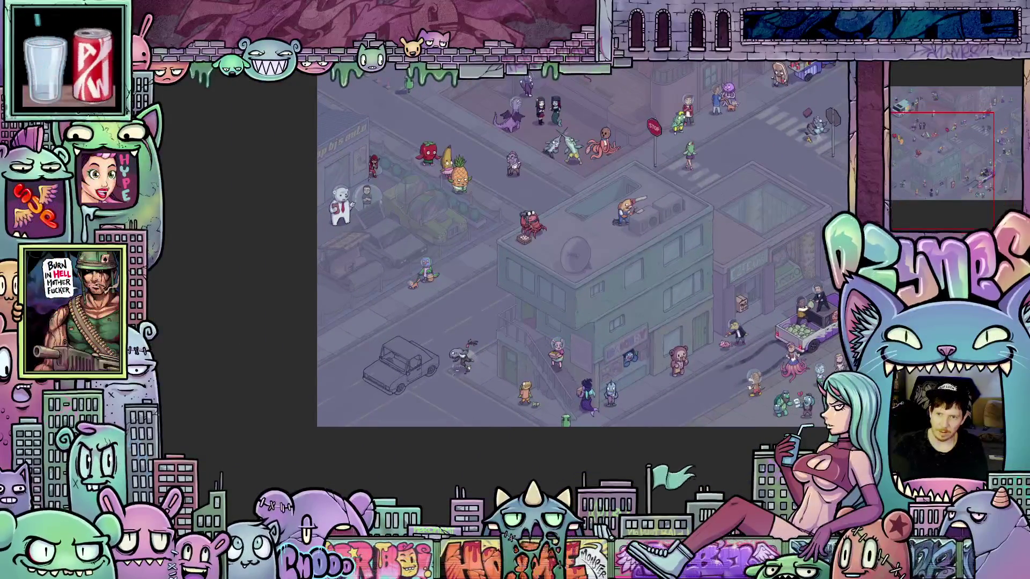
scroll(451, 370, up, 2)
scroll(517, 365, up, 5)
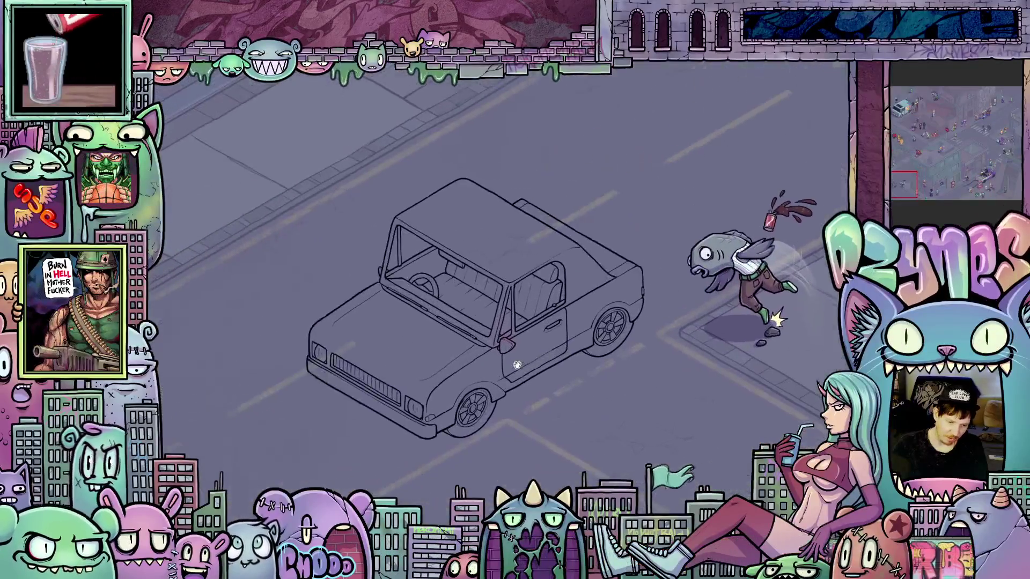
scroll(517, 365, up, 4)
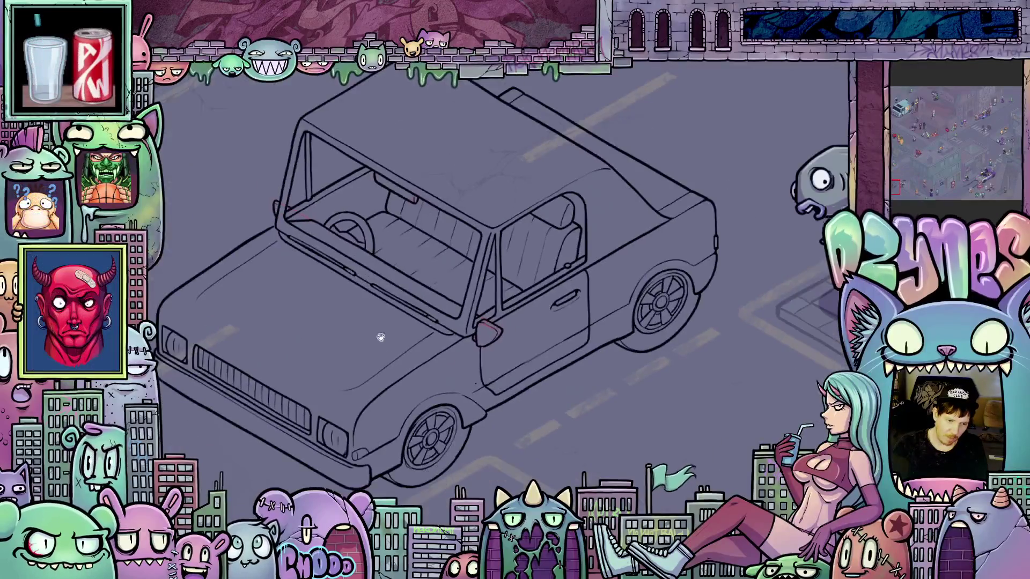
scroll(380, 337, down, 2)
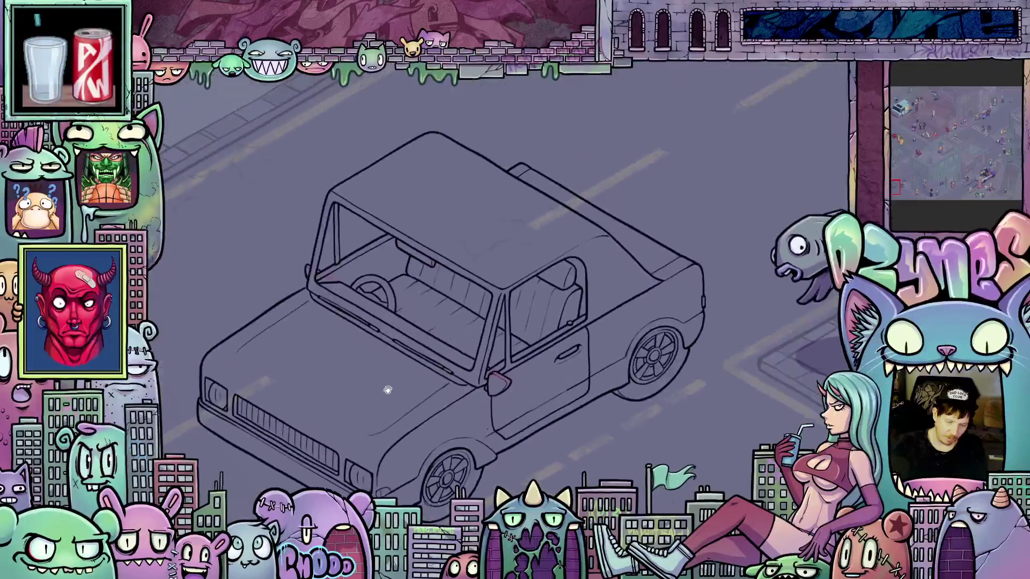
scroll(513, 402, up, 3)
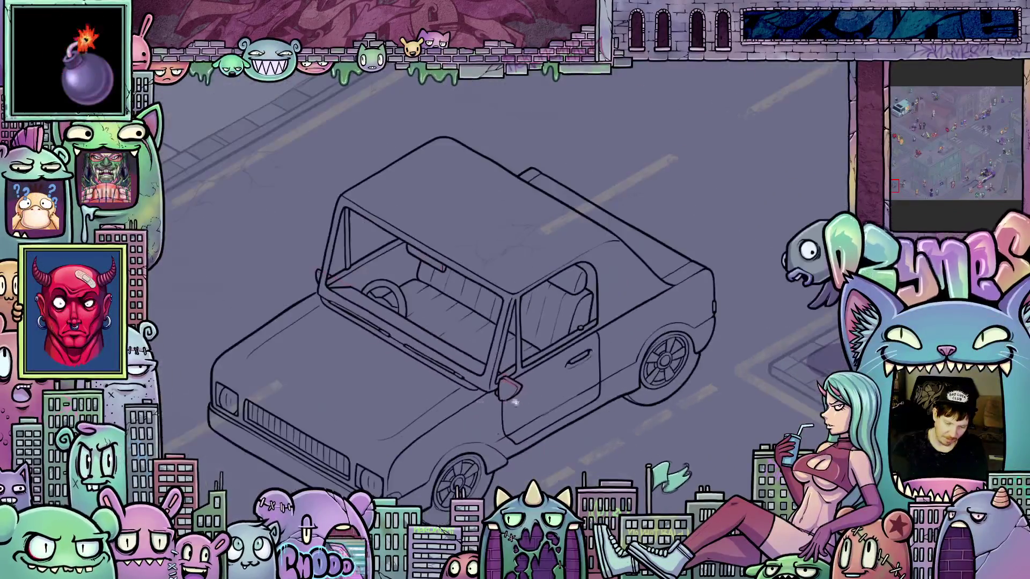
scroll(514, 402, up, 1)
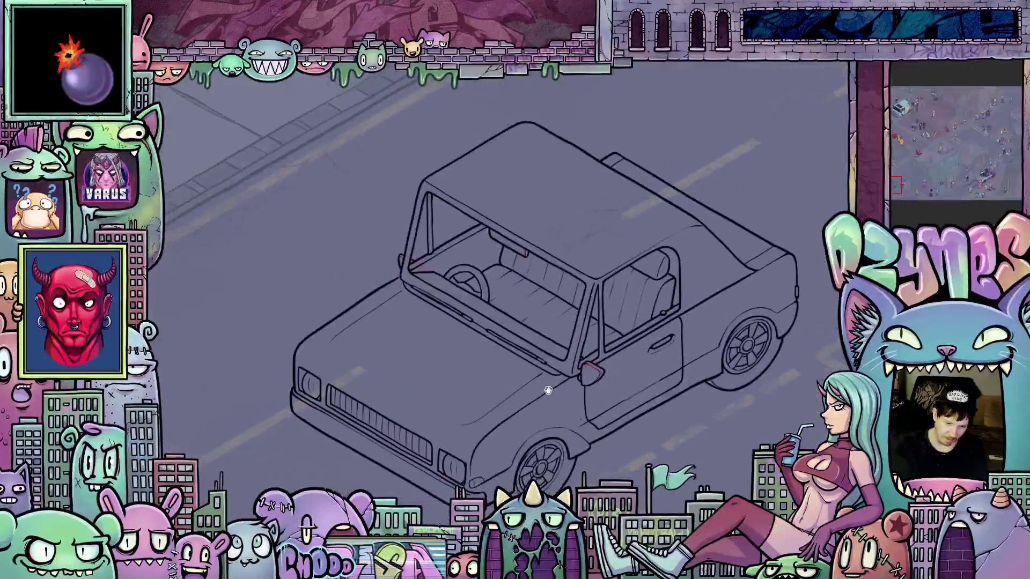
scroll(464, 397, down, 1)
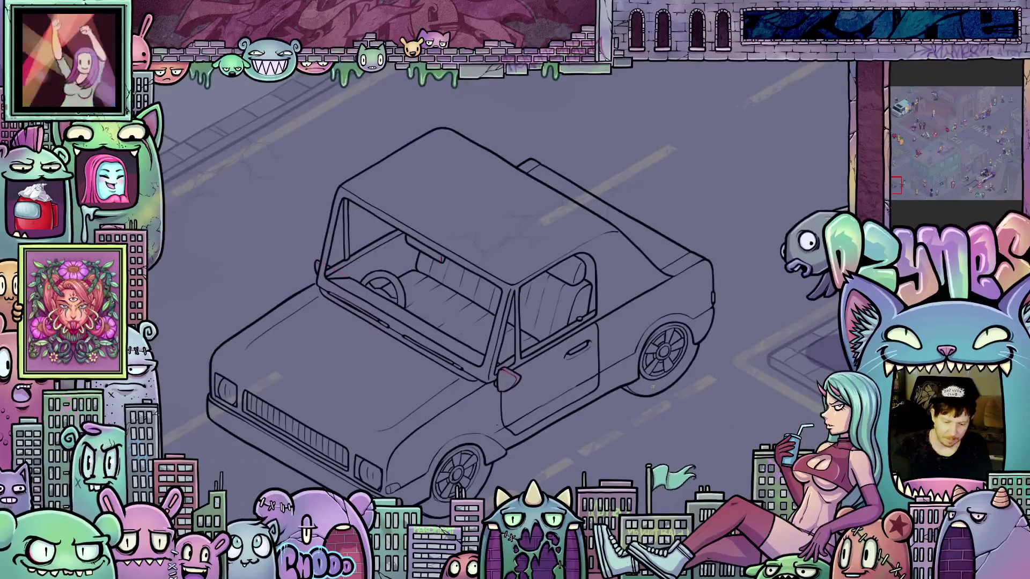
scroll(499, 290, down, 5)
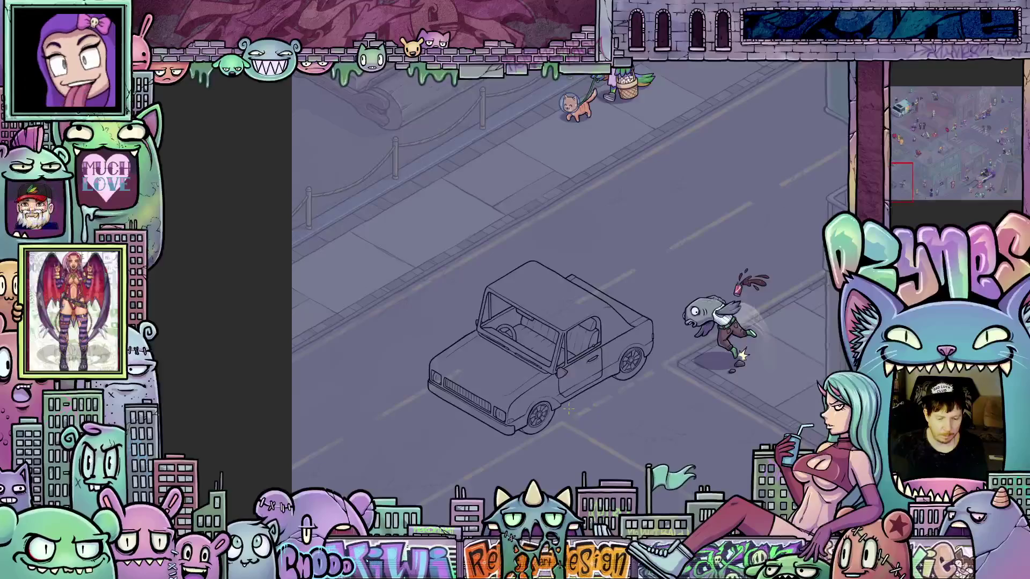
scroll(400, 376, down, 2)
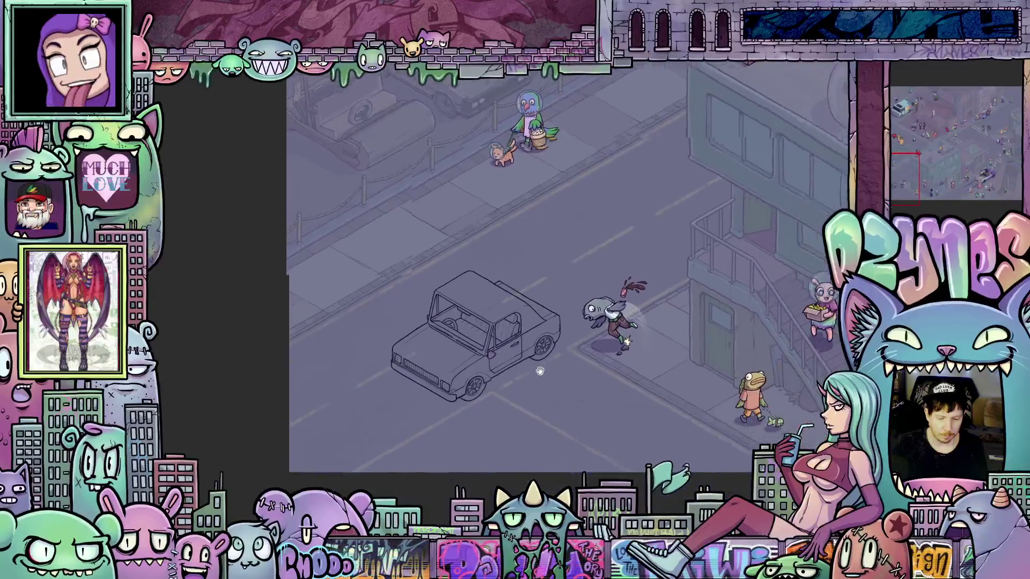
scroll(400, 375, up, 2)
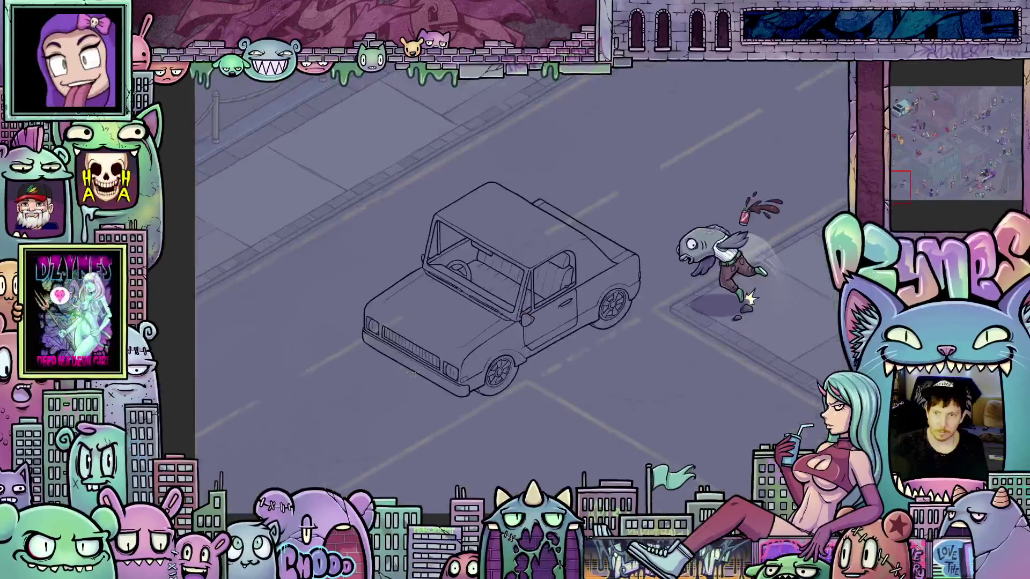
drag(541, 367, 491, 365)
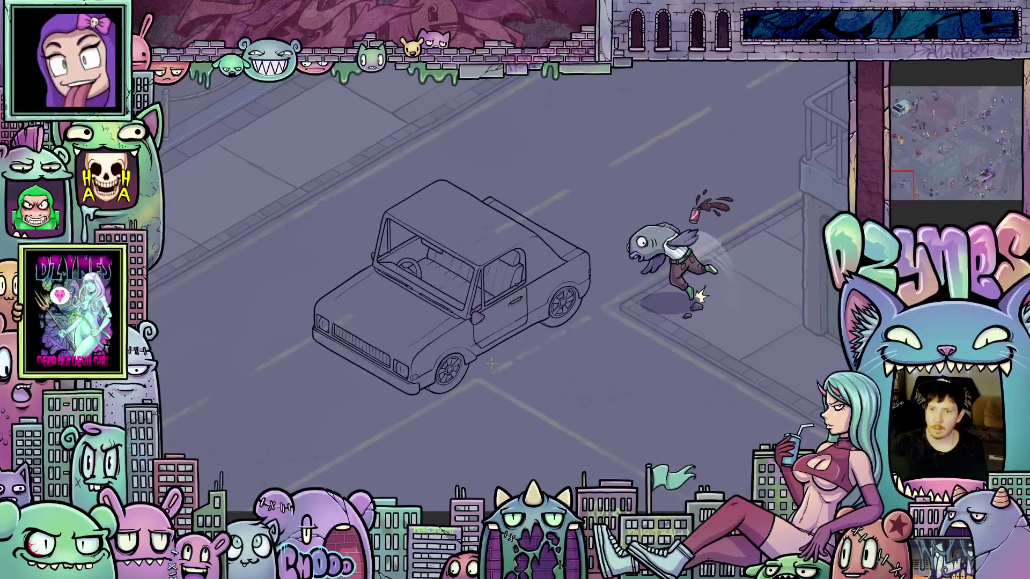